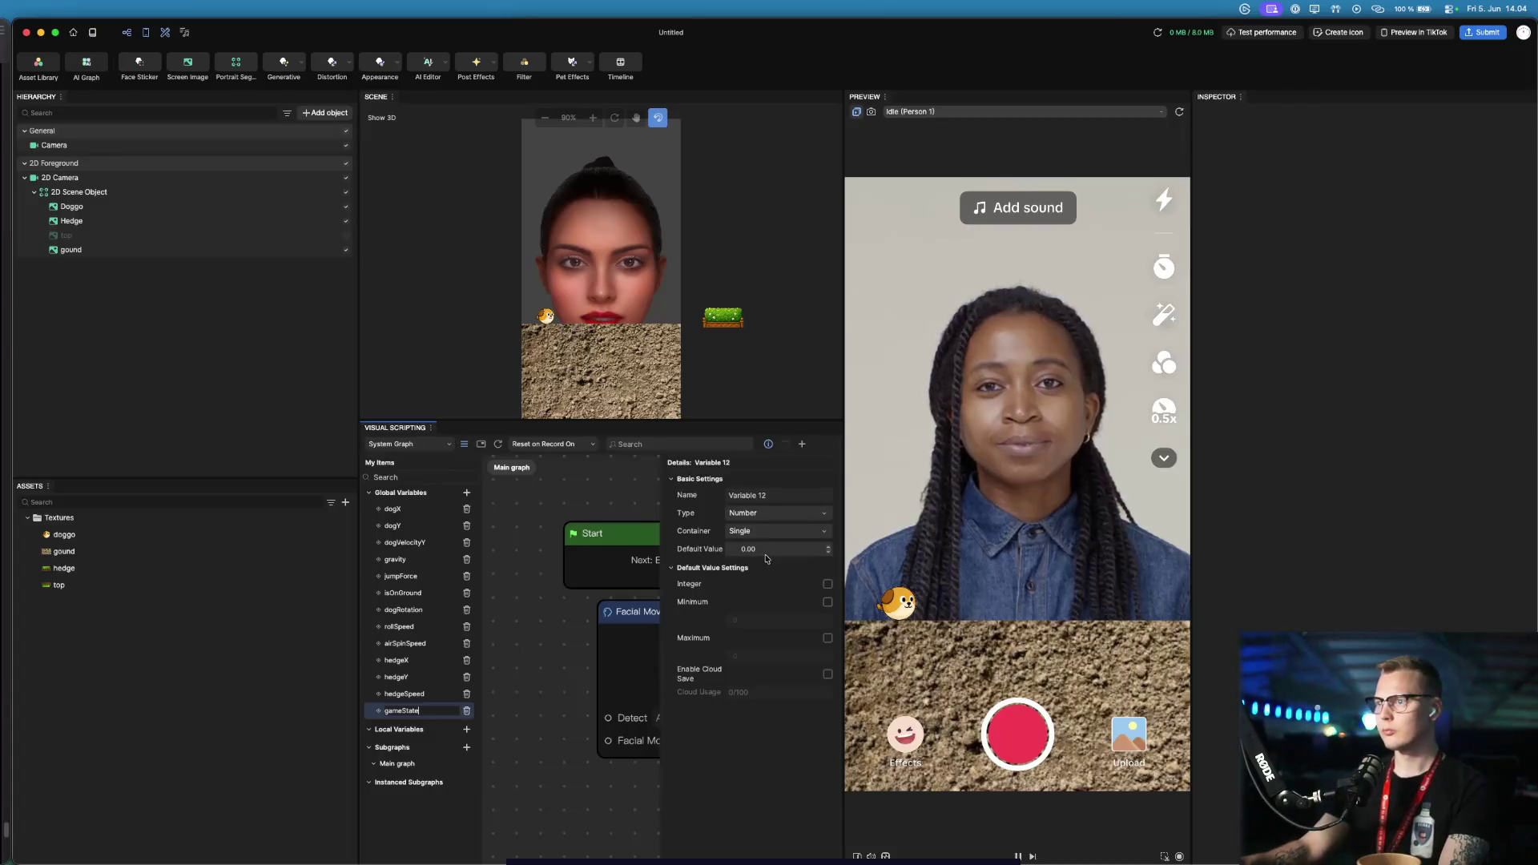
Finish naming the variable gameState and add a global variable named score
{"action": "left_click", "coordinate": [240, 697]}
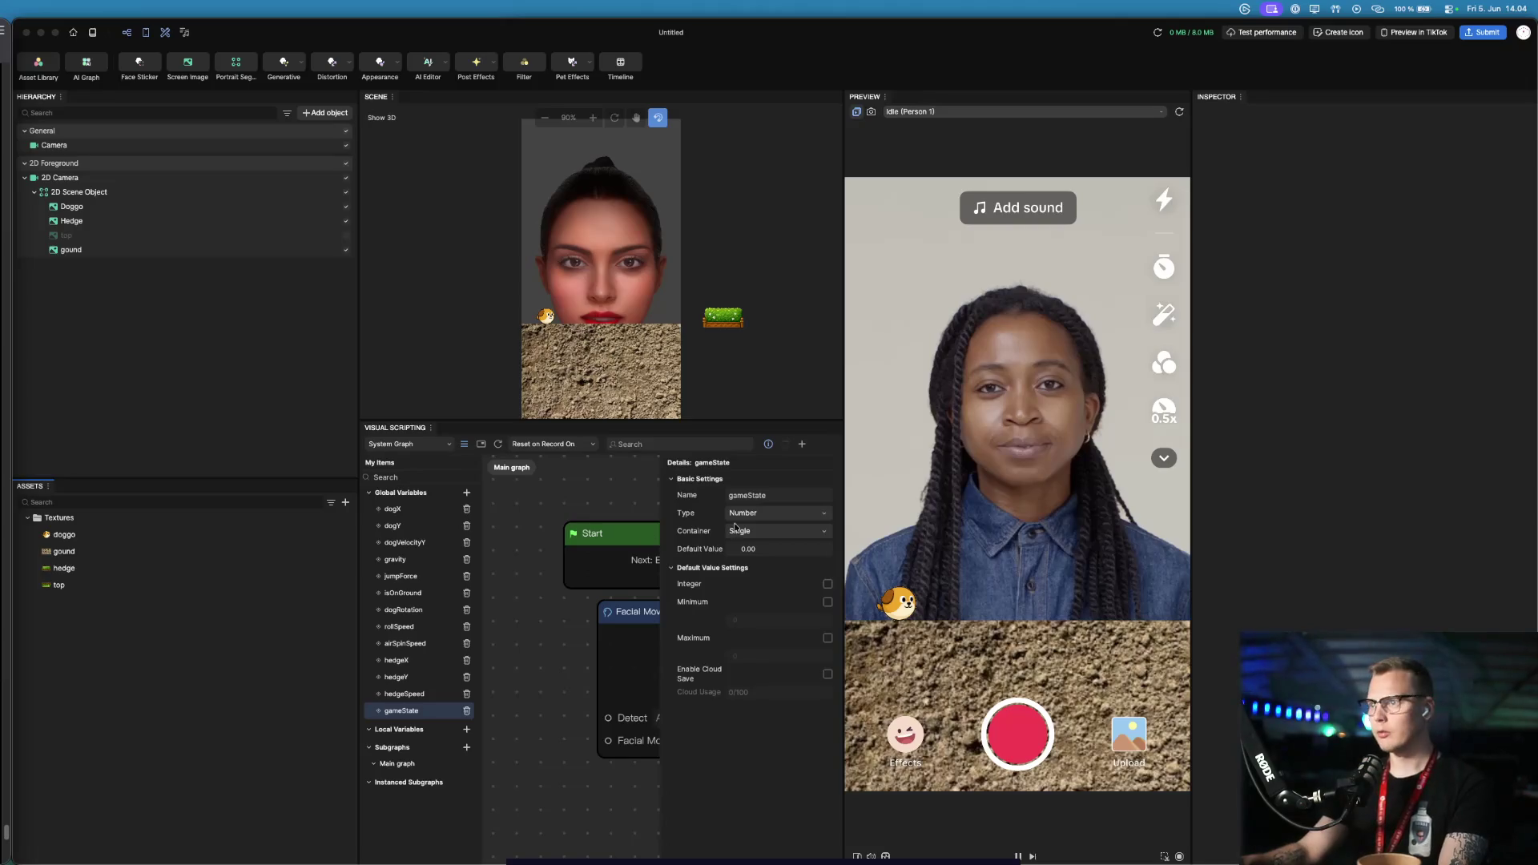
{"action": "left_click", "coordinate": [466, 492]}
{"action": "type", "text": "score"}
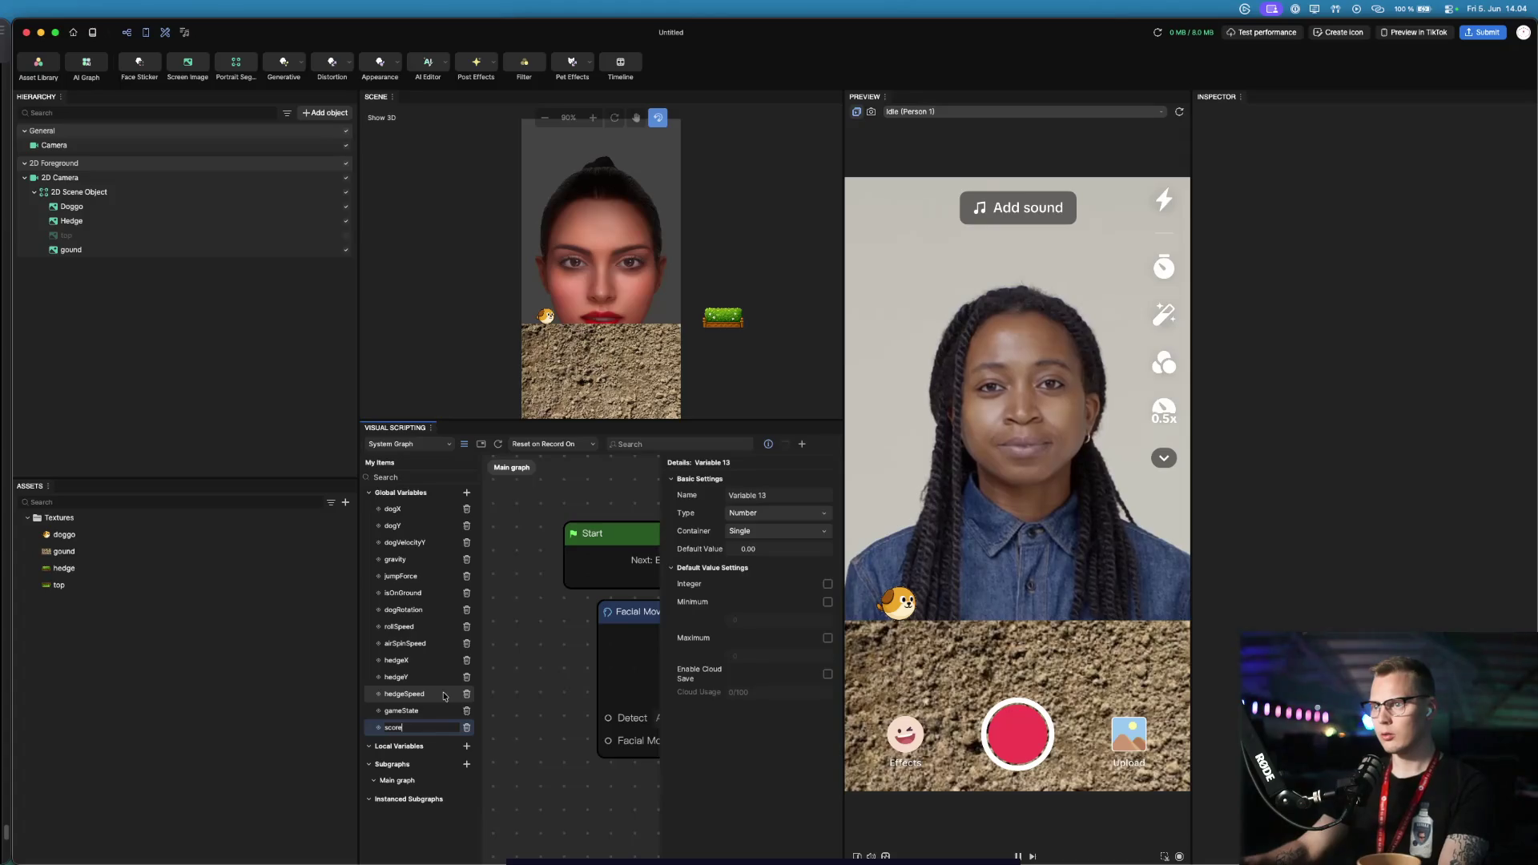
{"action": "key", "text": "Return"}
{"action": "key", "text": "Return"}
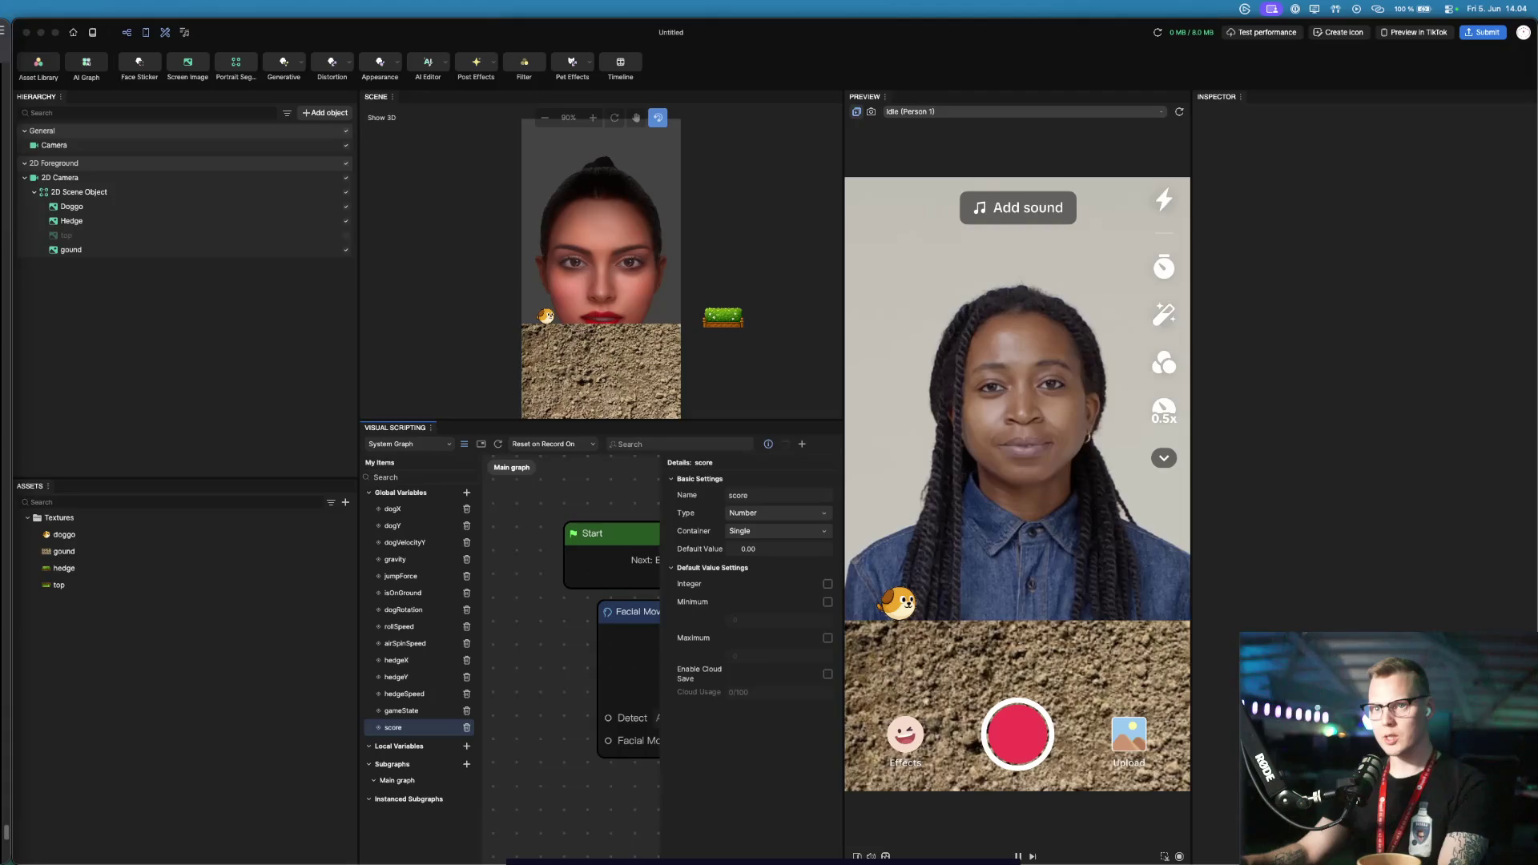
Add global variable collisionDistanceX with a default value of 80
{"action": "left_click", "coordinate": [466, 492]}
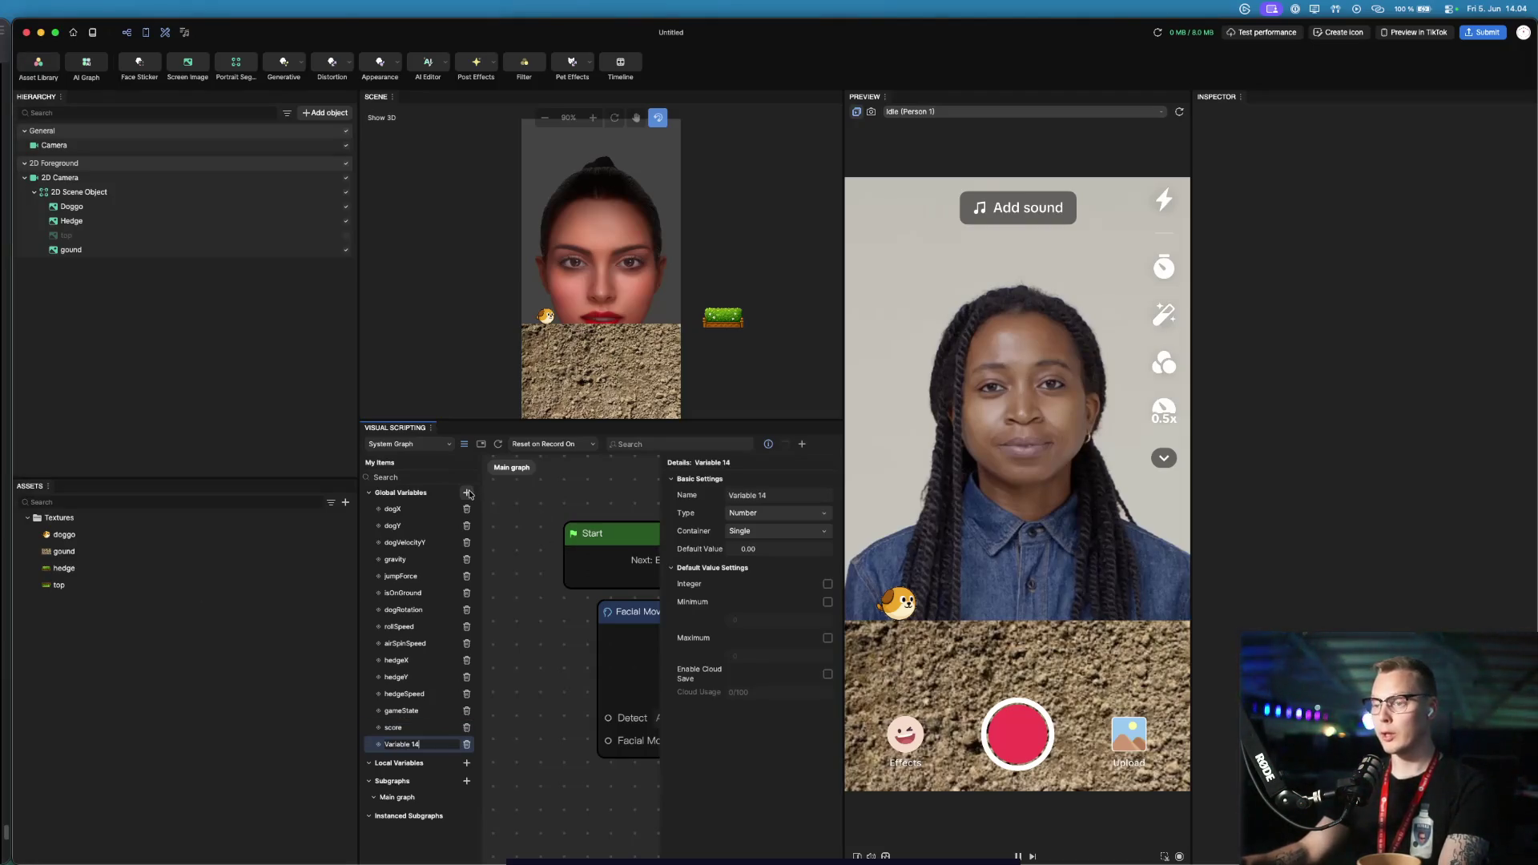
{"action": "type", "text": "collisionDistanceX"}
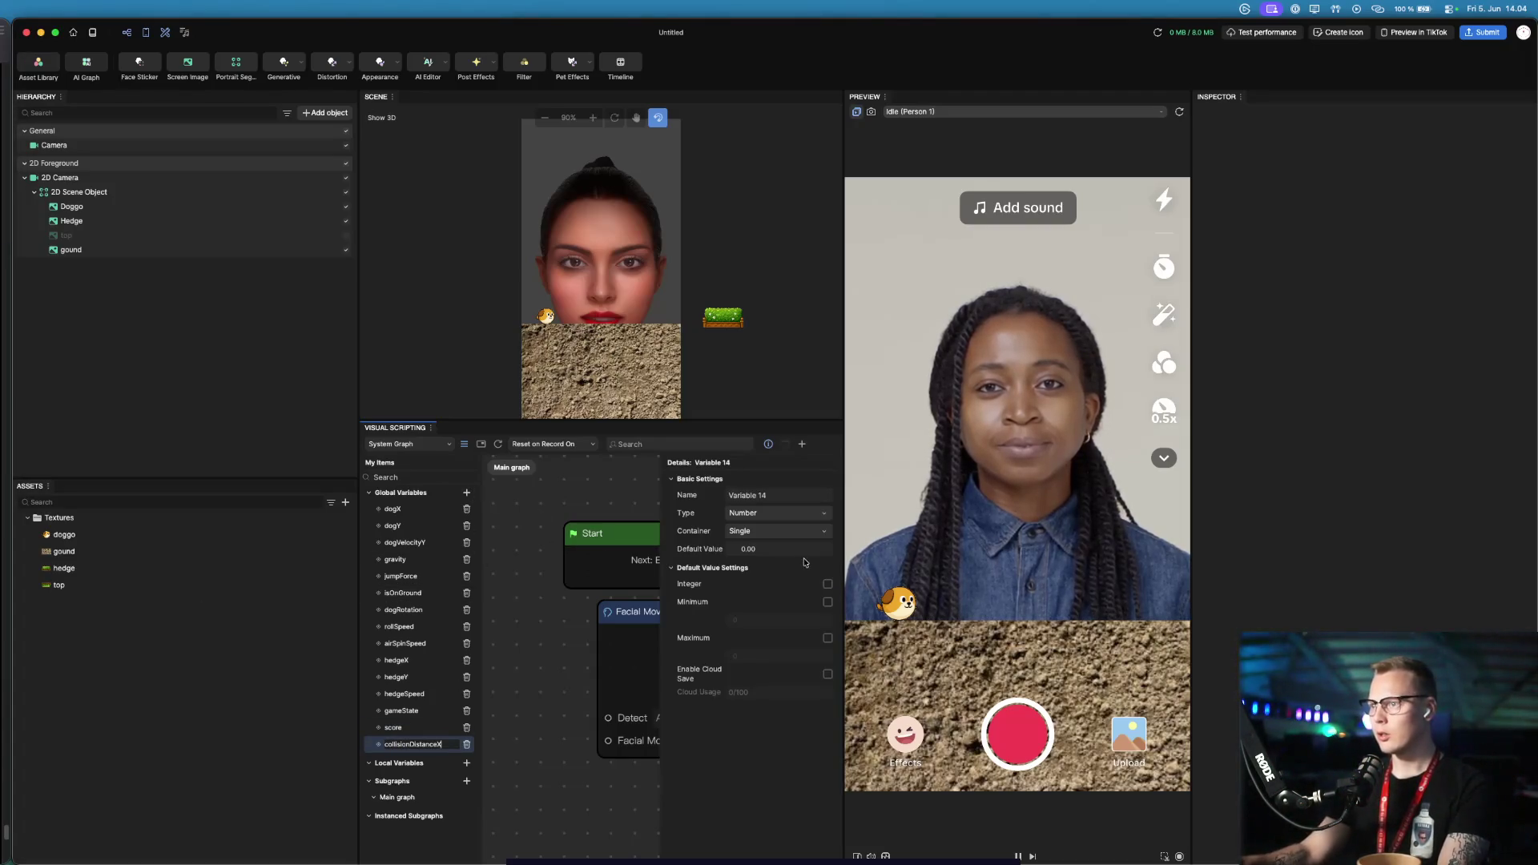
{"action": "left_click", "coordinate": [788, 551]}
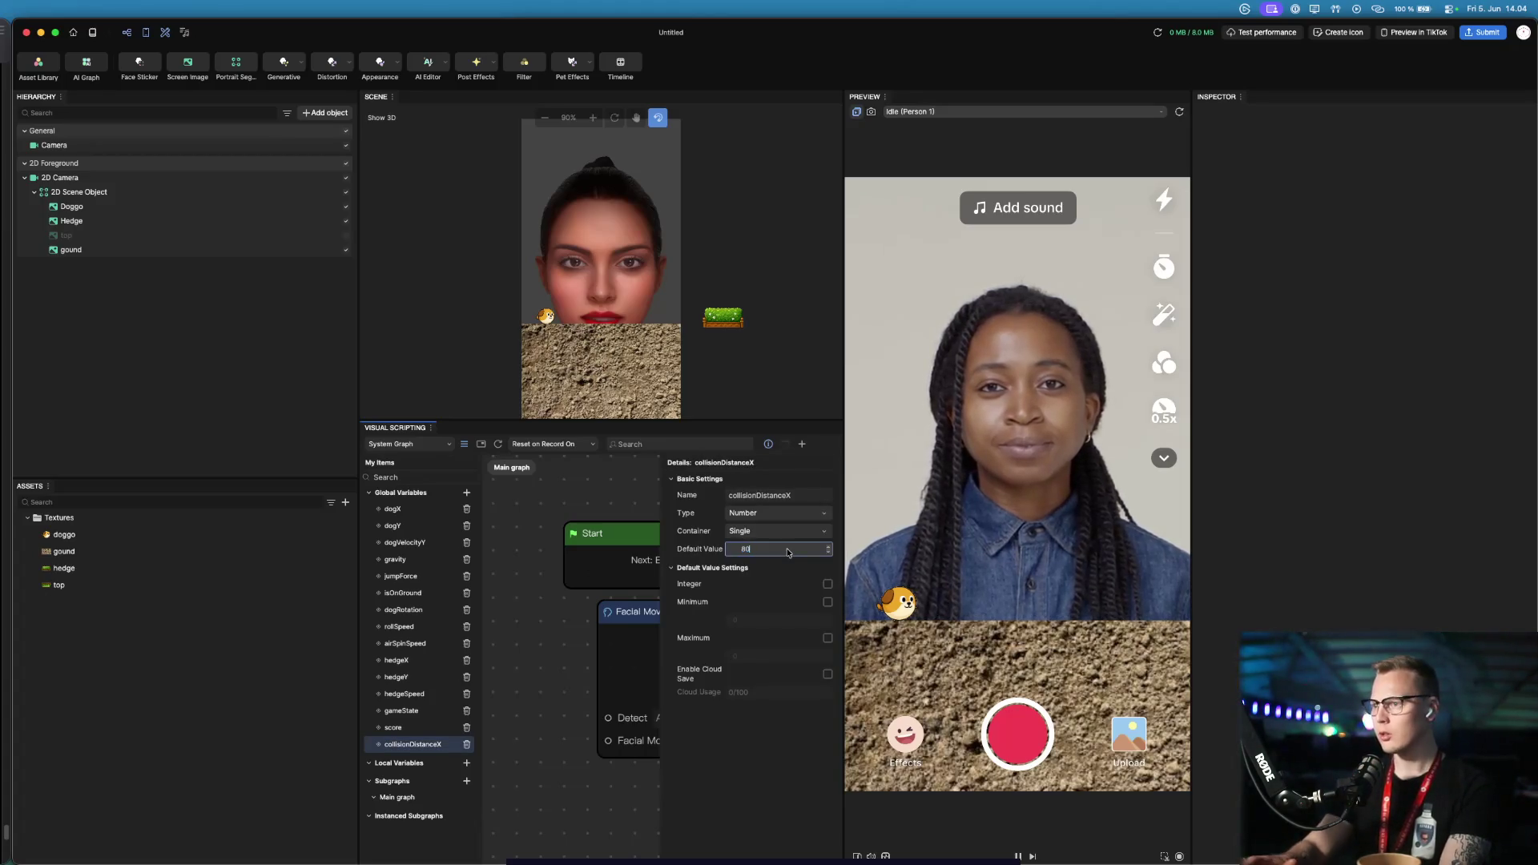
{"action": "type", "text": "80"}
{"action": "key", "text": "Return"}
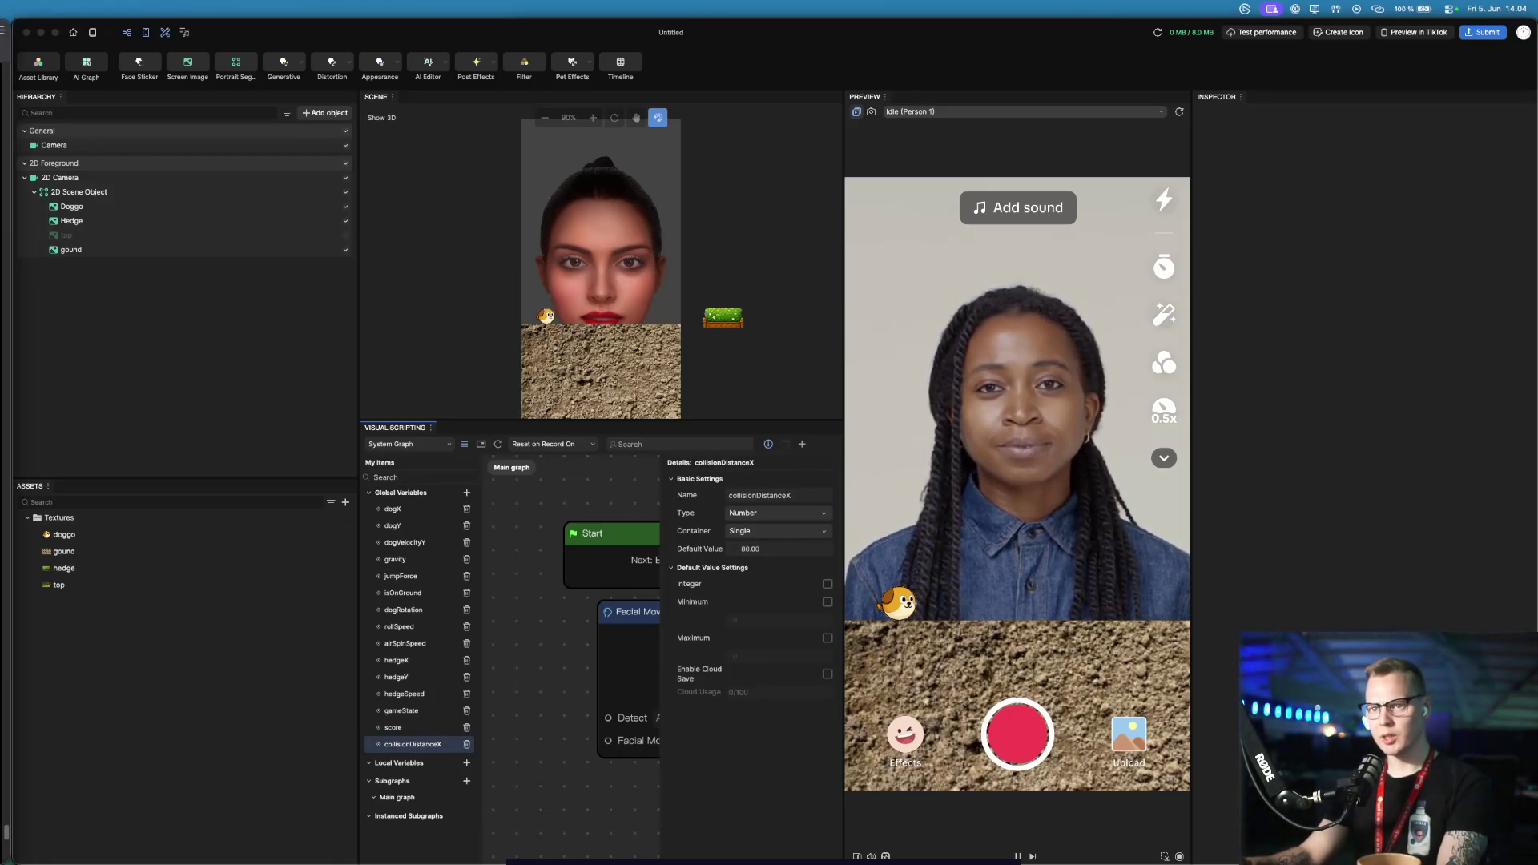
Add global variable jumpClearY with a default value of -120
{"action": "left_click", "coordinate": [464, 494]}
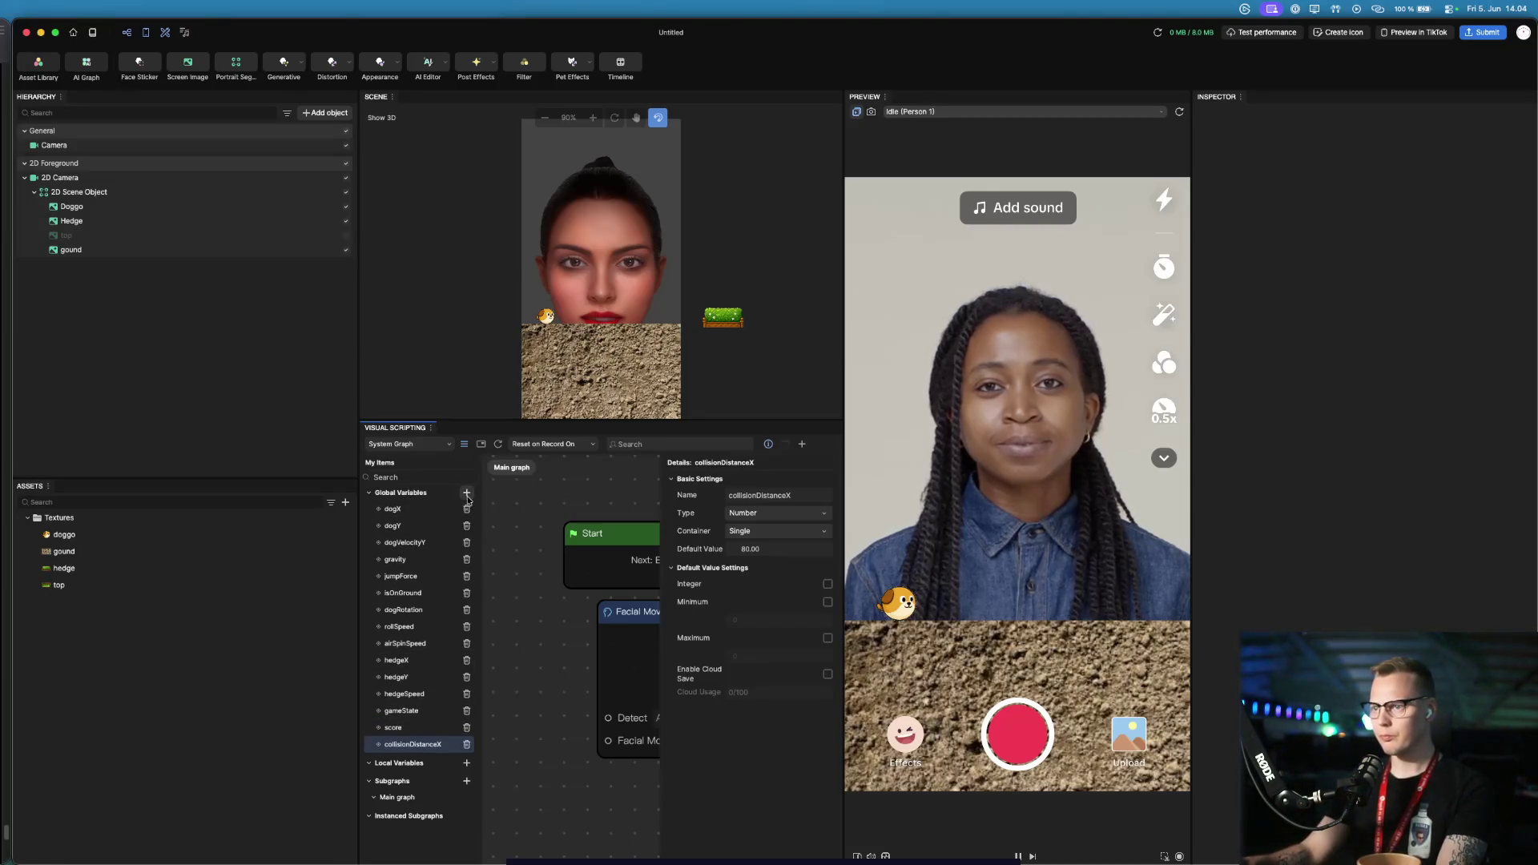
{"action": "left_click", "coordinate": [465, 493]}
{"action": "type", "text": "jumpClearY"}
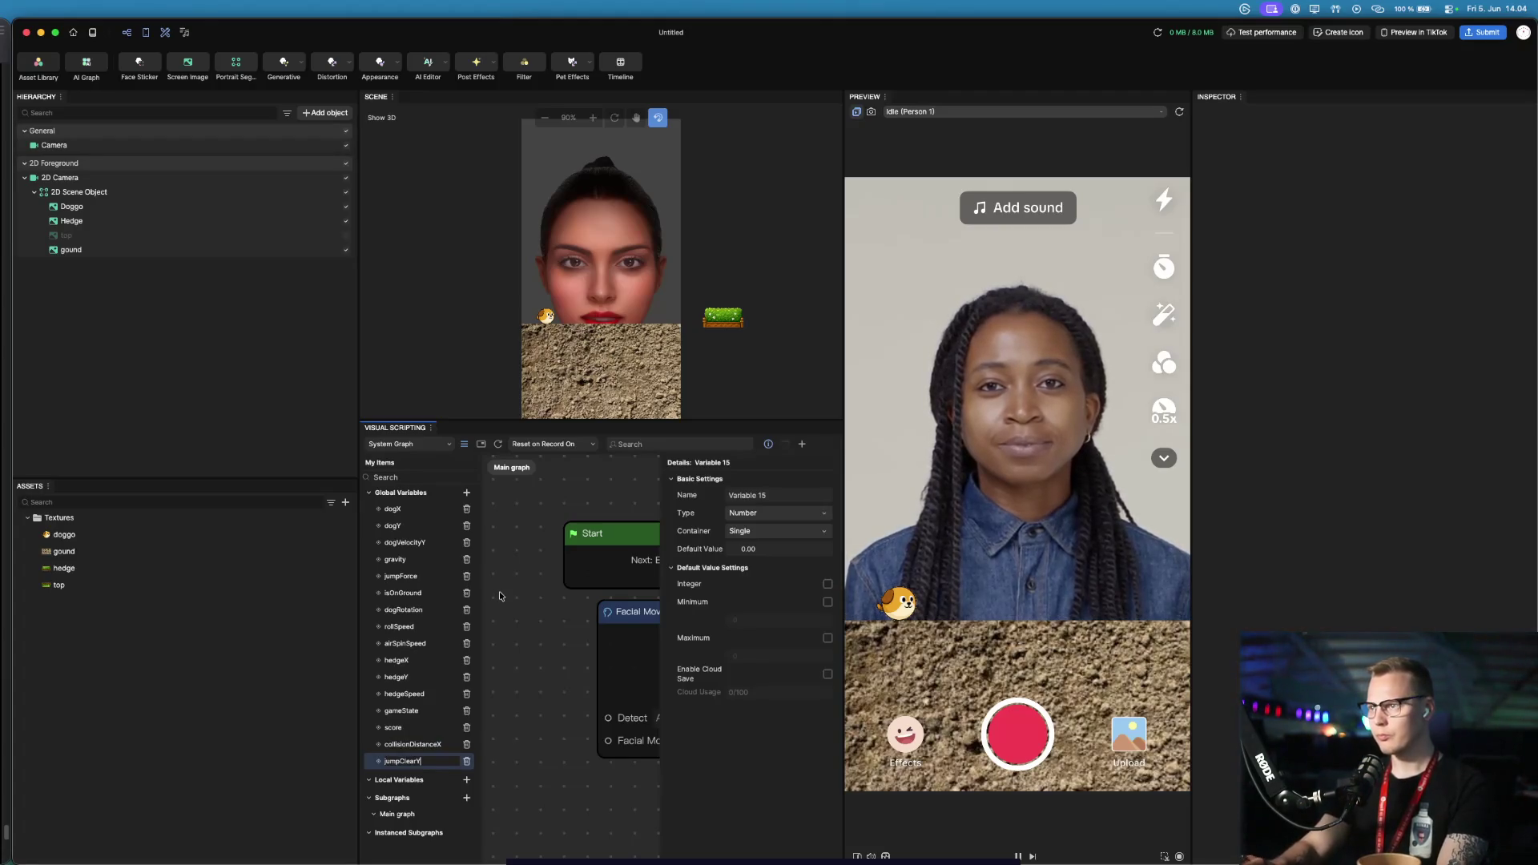
{"action": "key", "text": "Return"}
{"action": "left_click", "coordinate": [771, 551]}
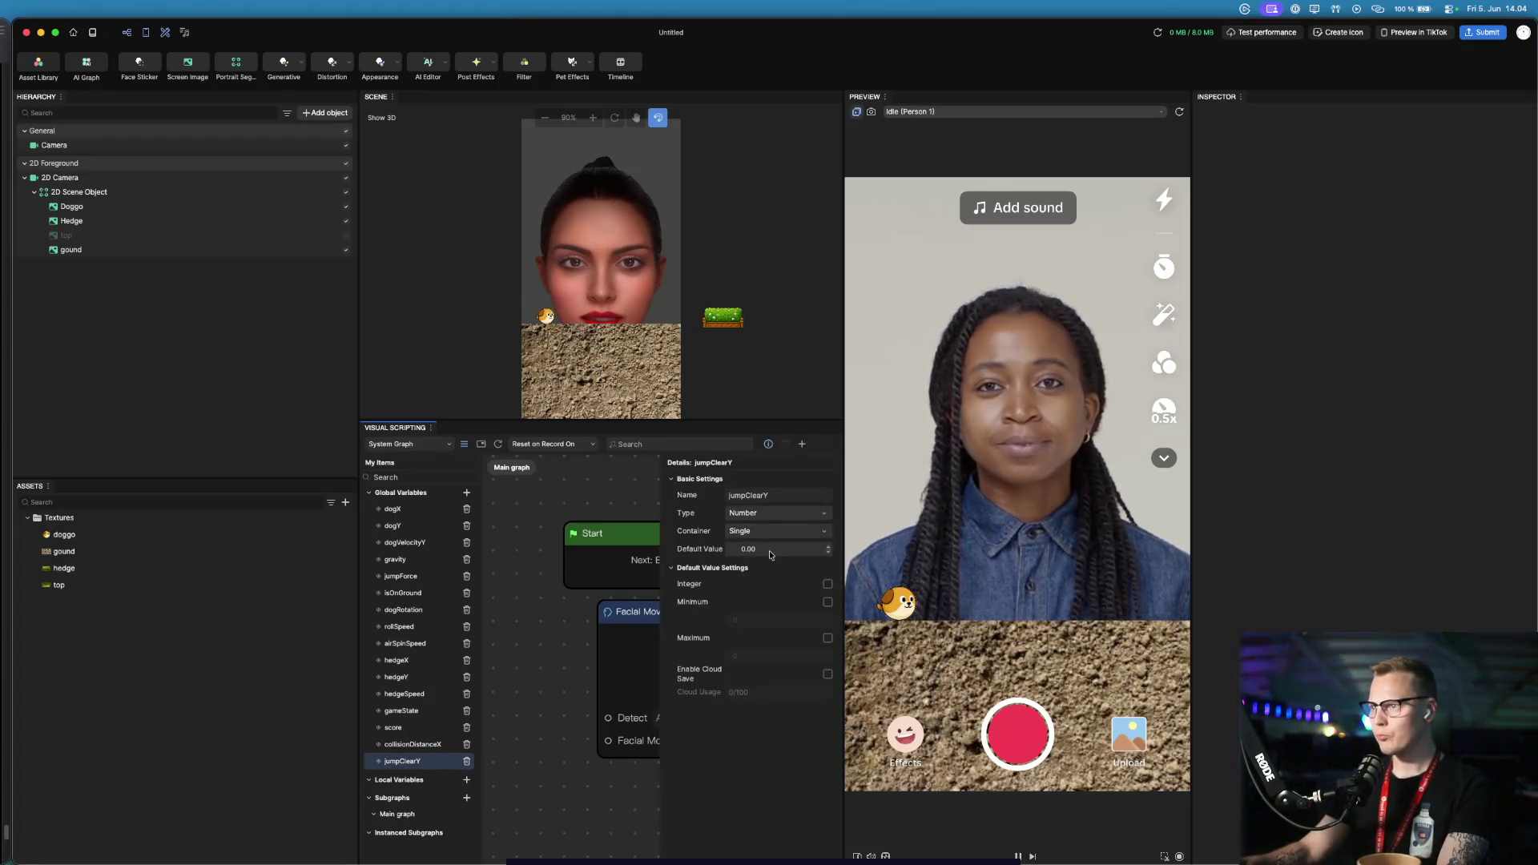
{"action": "type", "text": "-120"}
{"action": "key", "text": "Return"}
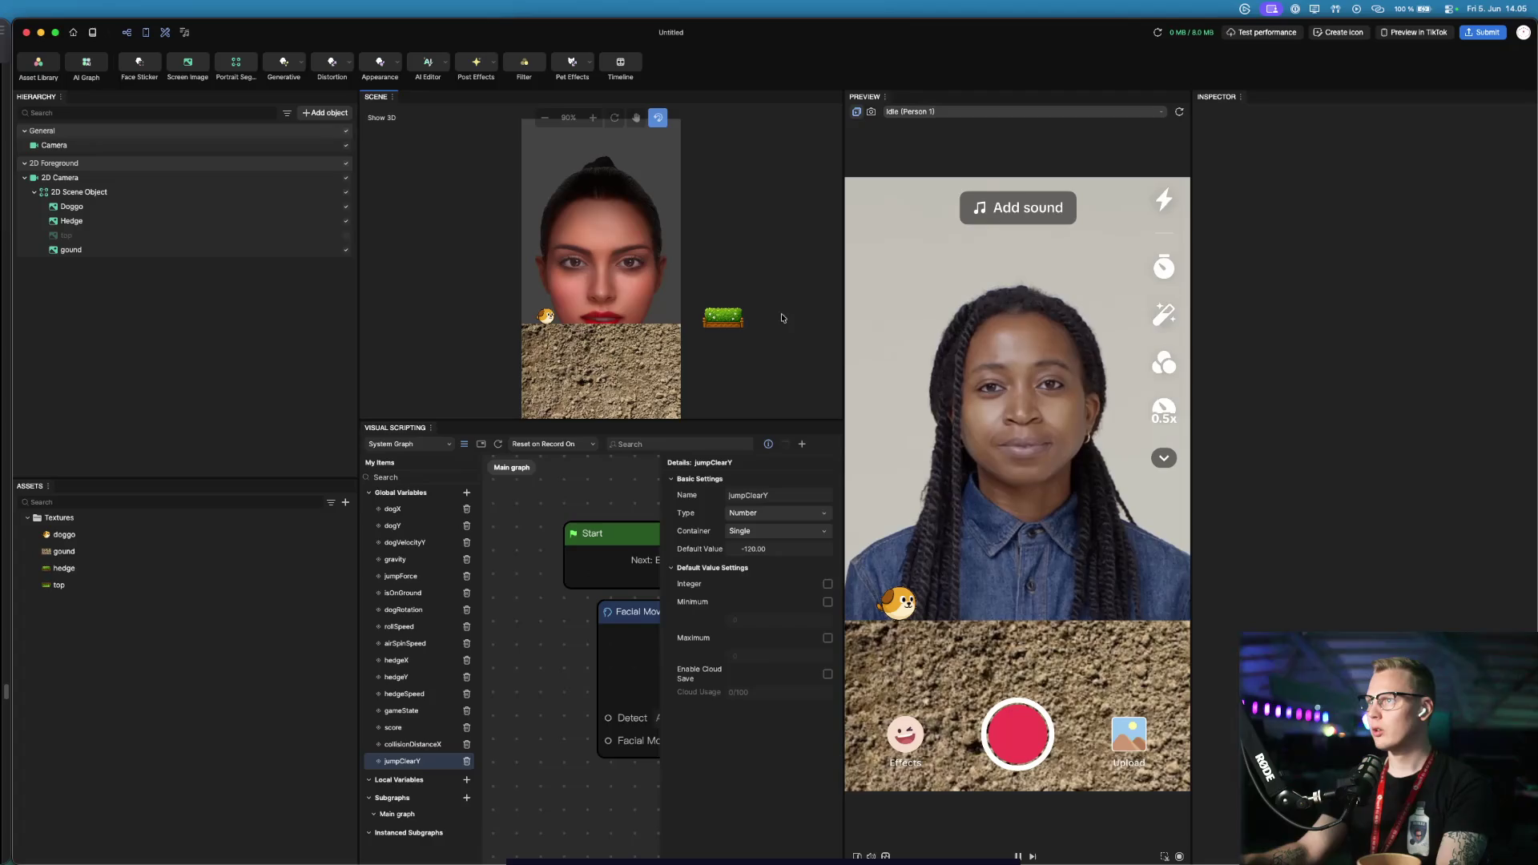
Close the Inspector panel and shrink Preview to widen the Scene and Visual Scripting area
{"action": "left_click", "coordinate": [1246, 99]}
{"action": "left_click", "coordinate": [1282, 155]}
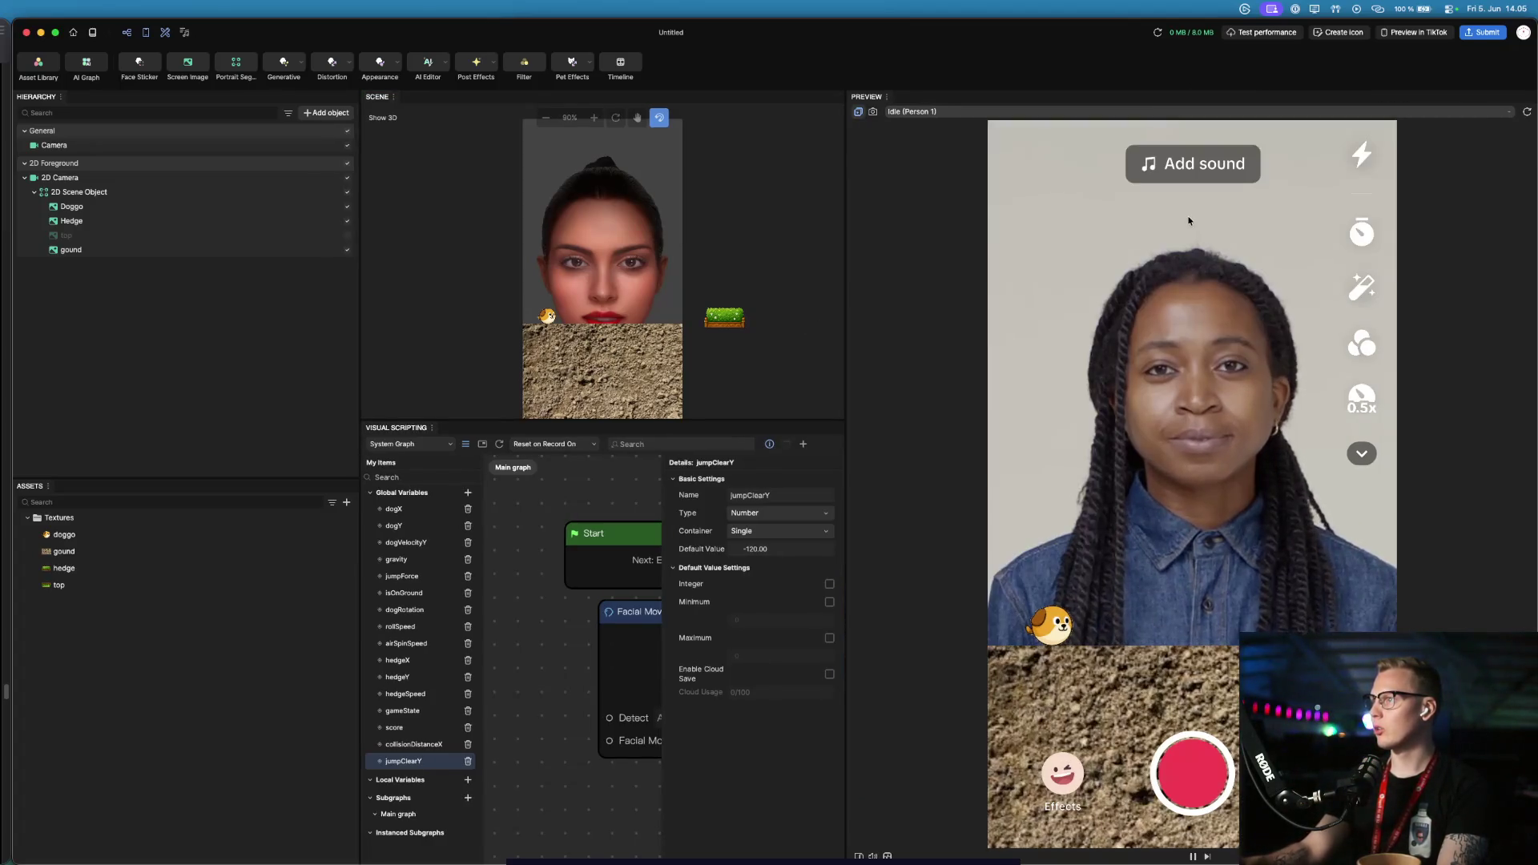
{"action": "left_click_drag", "start_coordinate": [847, 266], "coordinate": [1342, 267]}
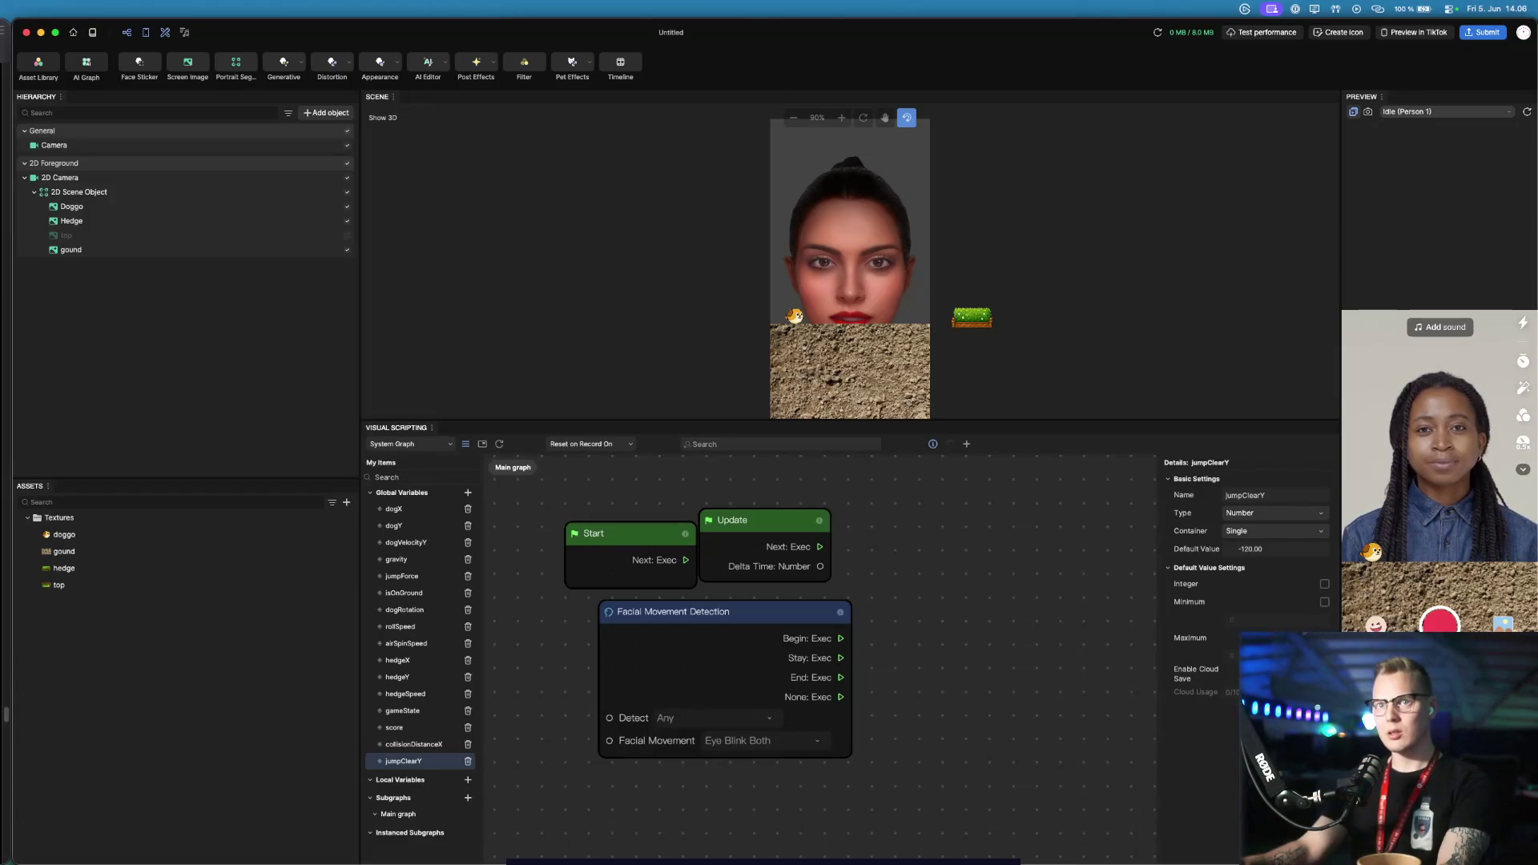
Shift the Facial Movement Detection node slightly right and down, then deselect it
{"action": "left_click", "coordinate": [723, 613]}
{"action": "left_click_drag", "start_coordinate": [722, 613], "coordinate": [774, 629]}
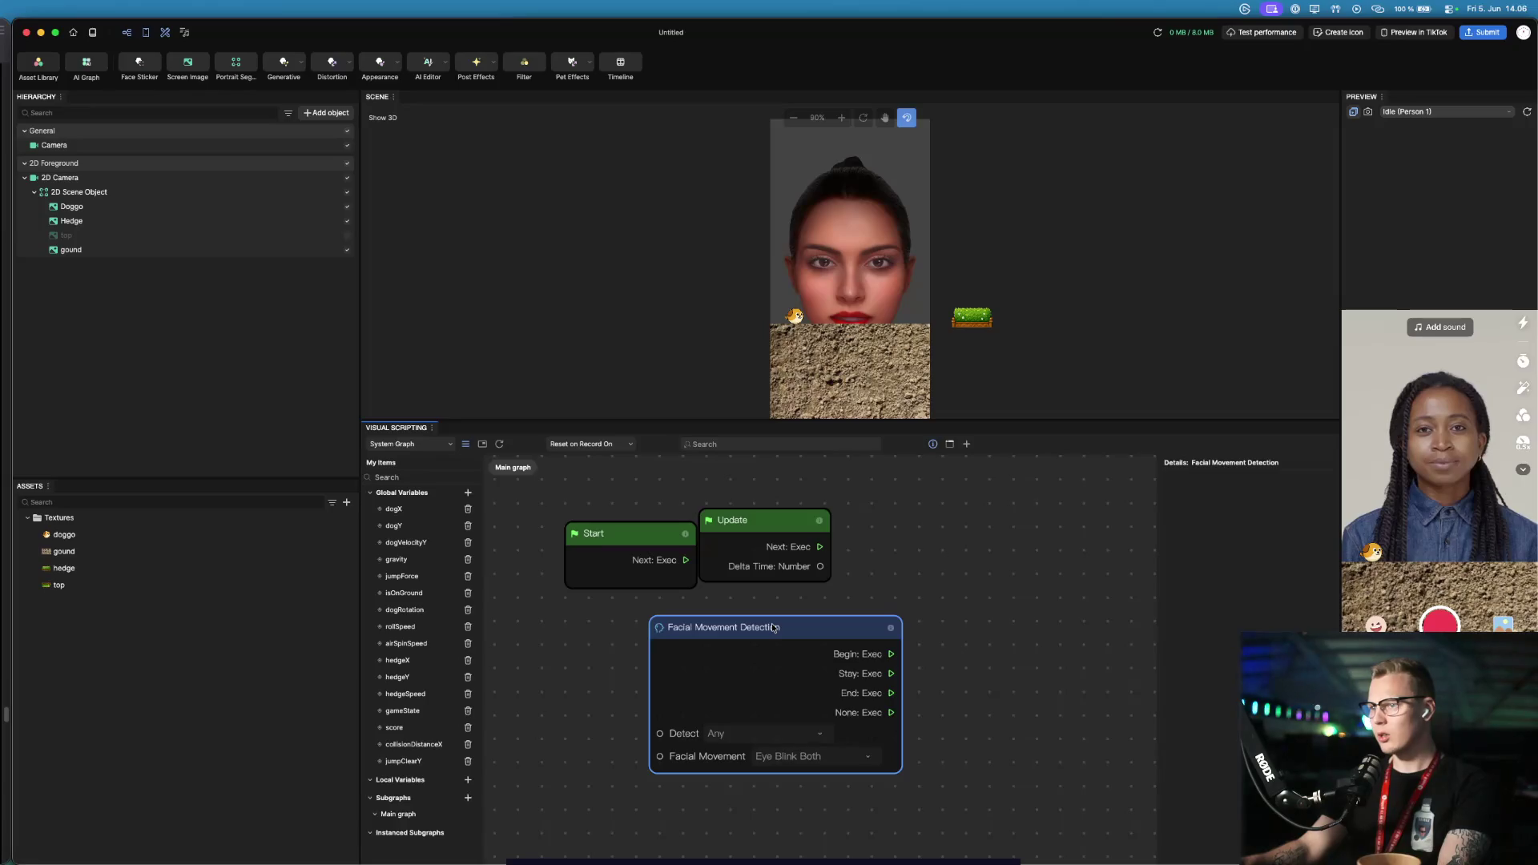
{"action": "left_click", "coordinate": [891, 656]}
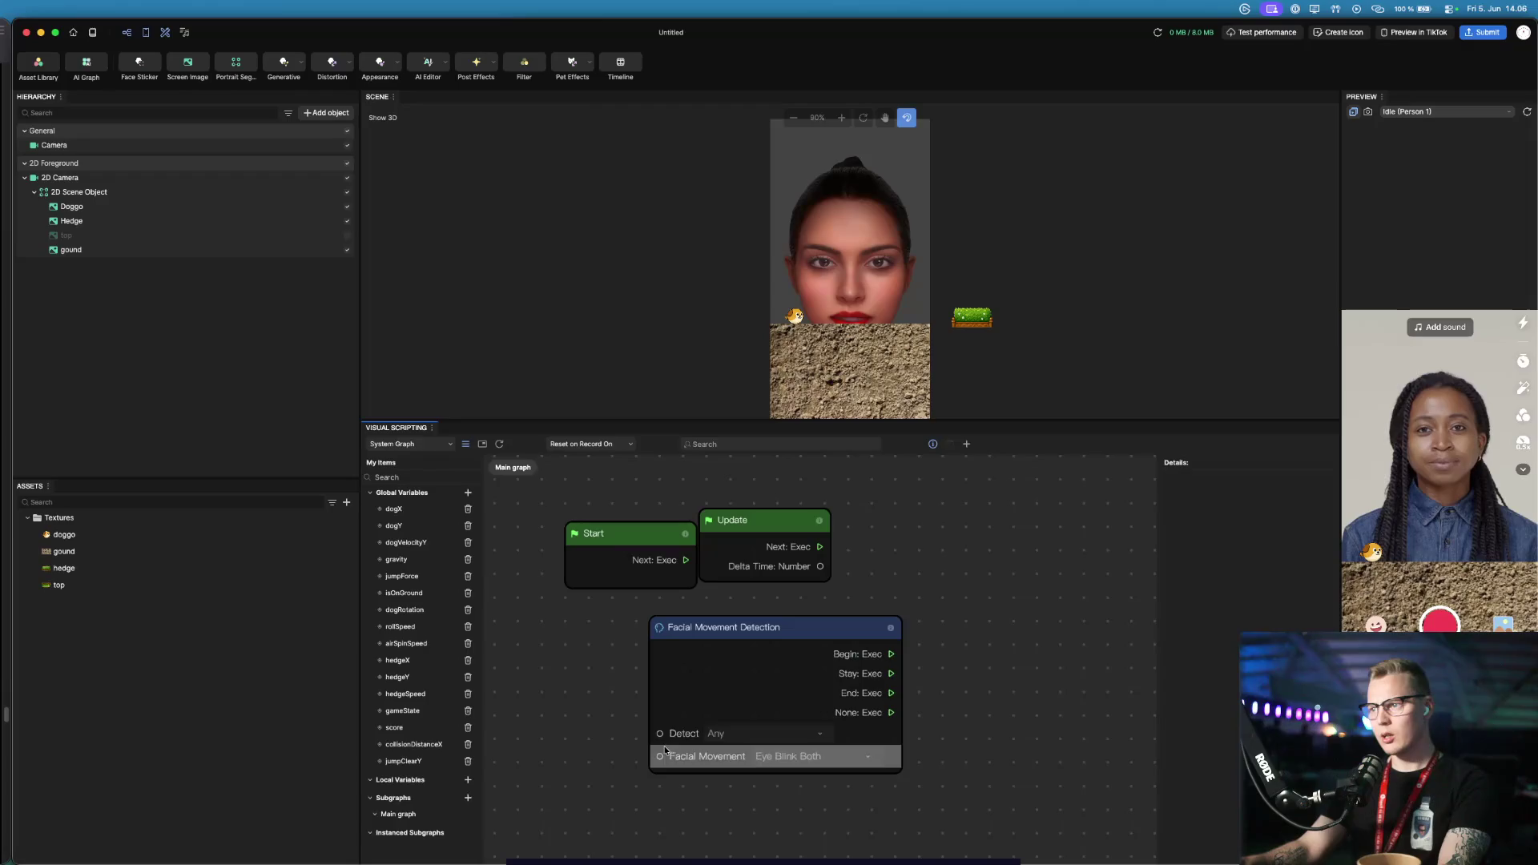
{"action": "left_click_drag", "start_coordinate": [665, 739], "coordinate": [647, 759]}
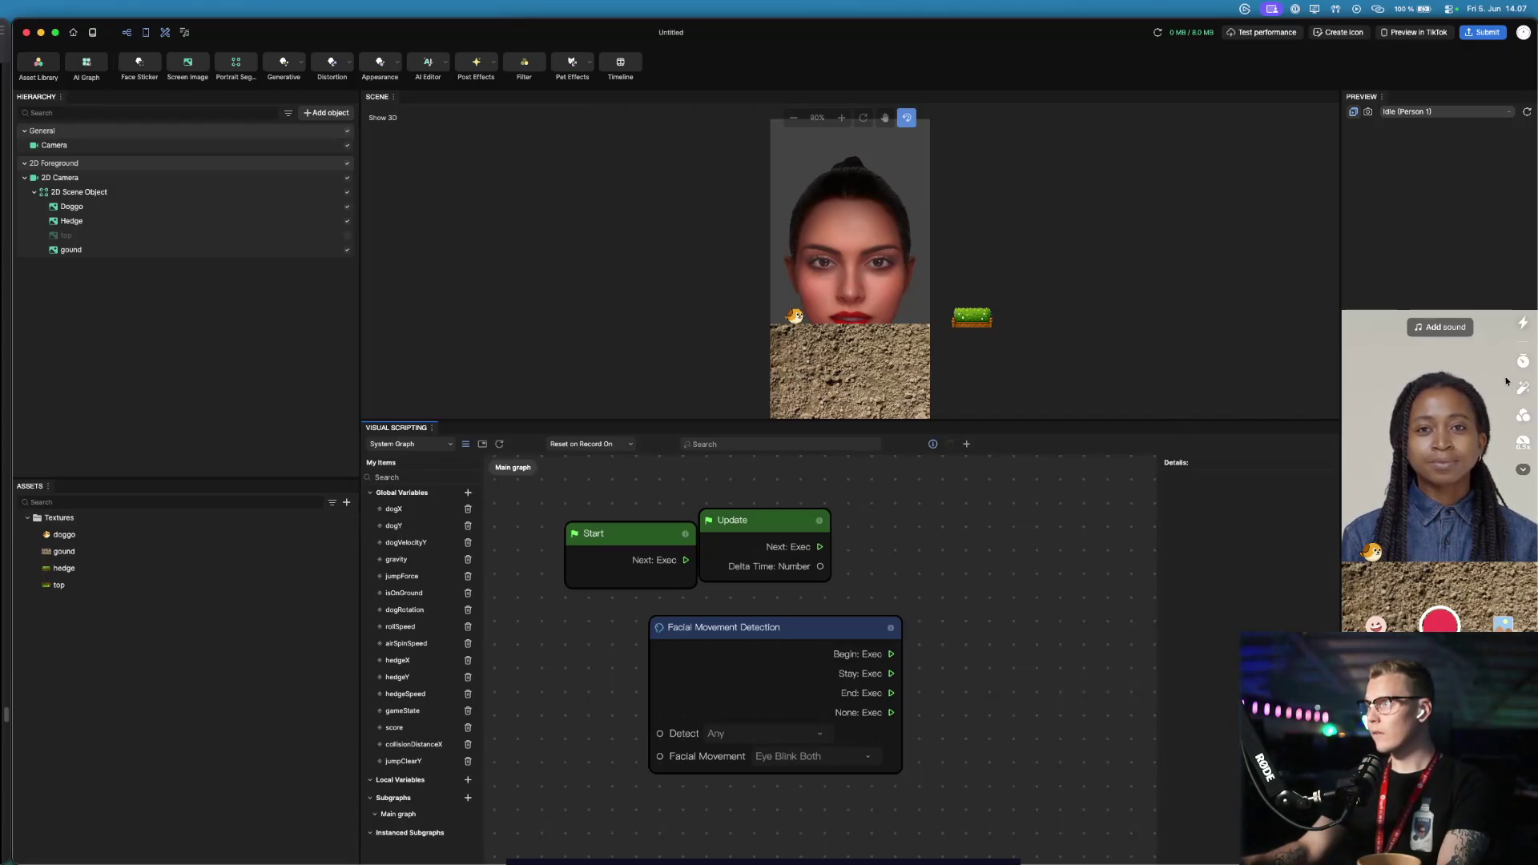
{"action": "left_click", "coordinate": [1427, 111]}
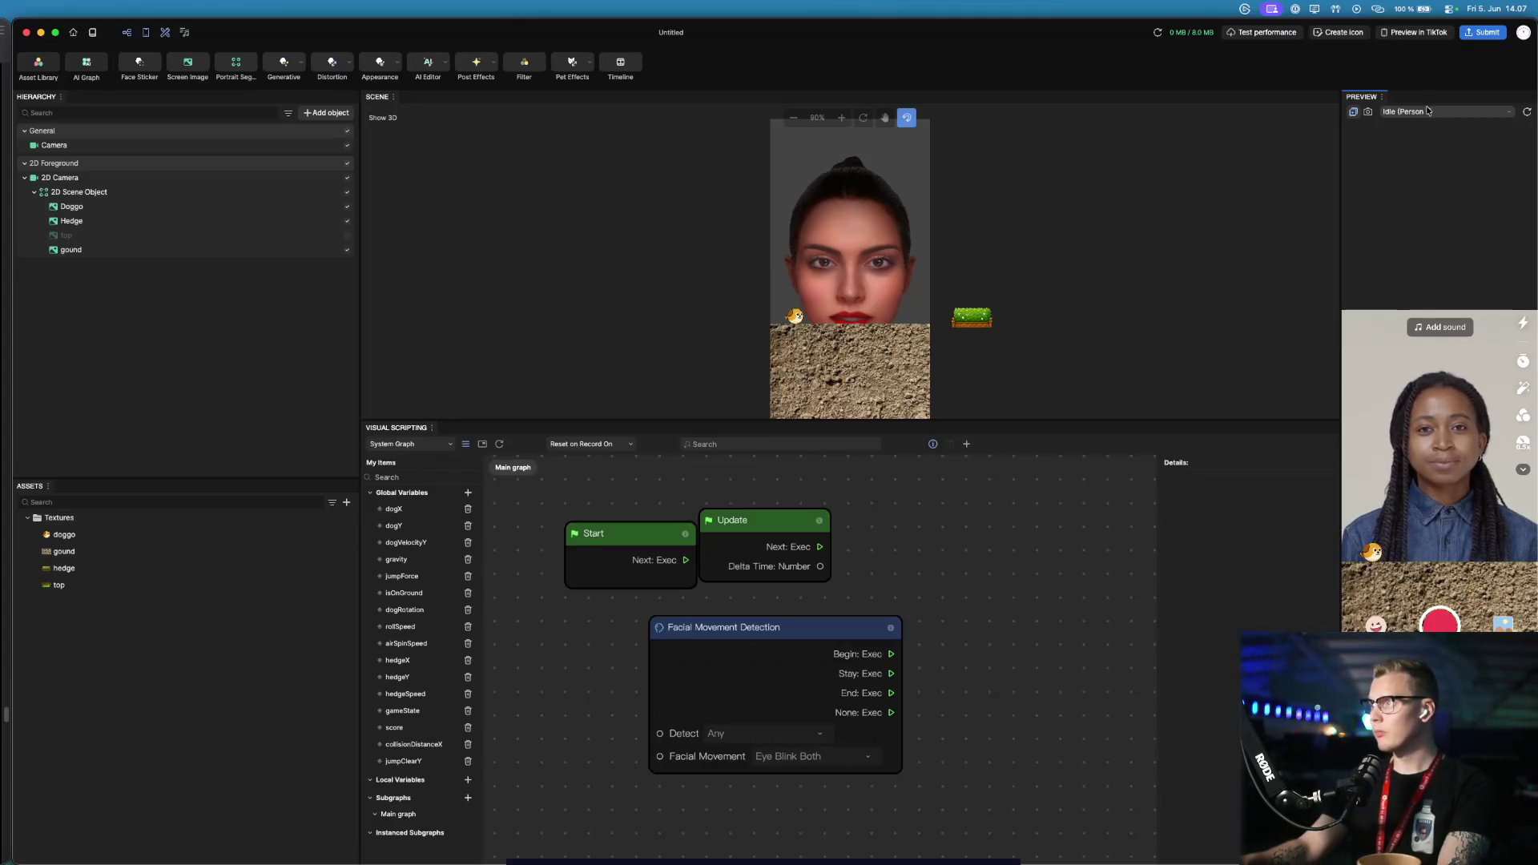
{"action": "left_click", "coordinate": [1510, 113]}
{"action": "left_click", "coordinate": [1510, 115]}
{"action": "left_click", "coordinate": [1512, 115]}
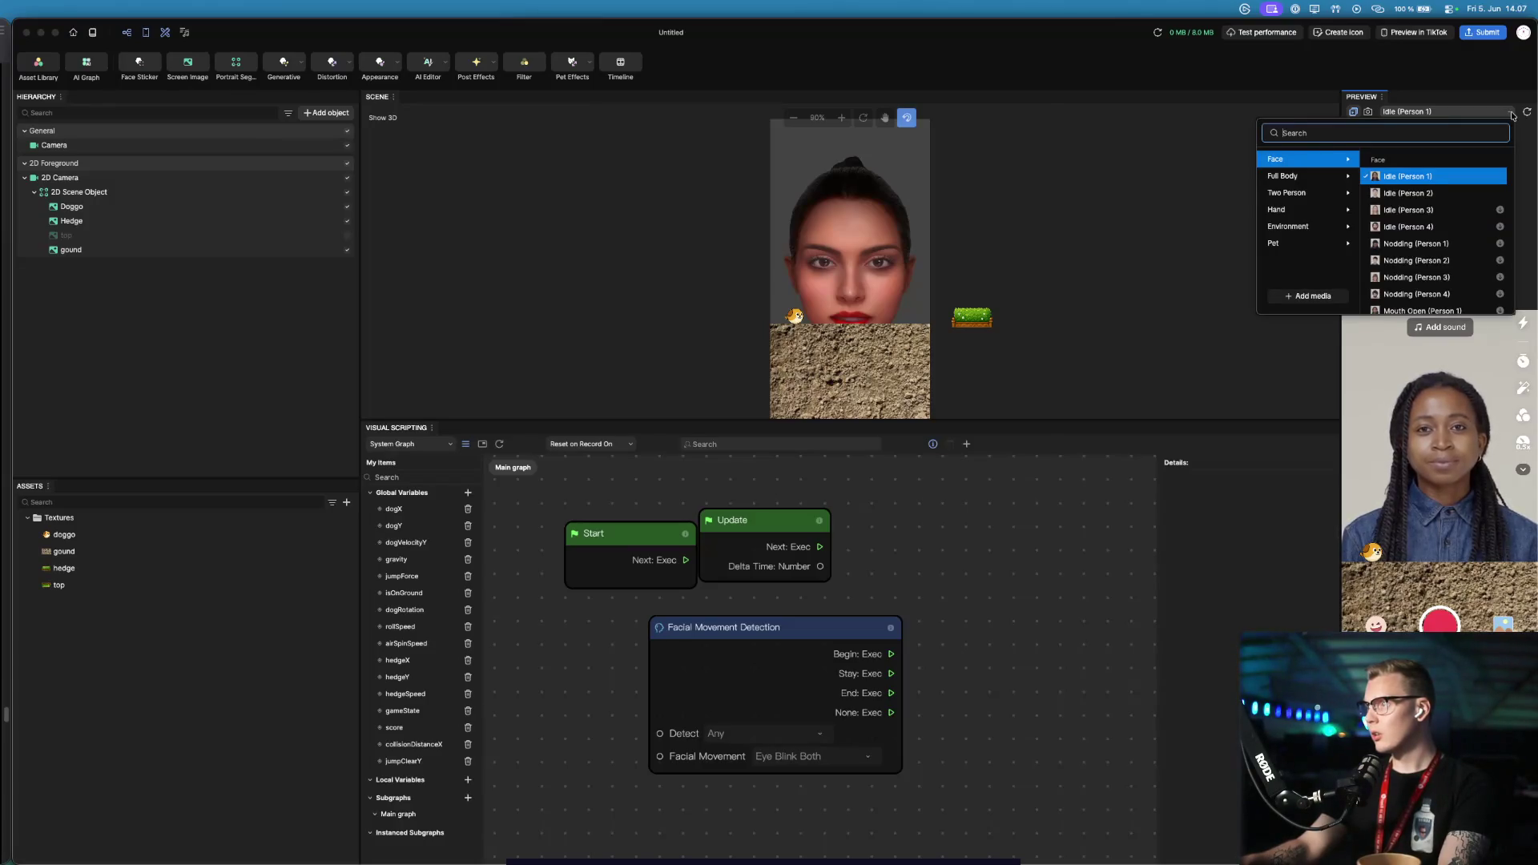
{"action": "type", "text": "blink"}
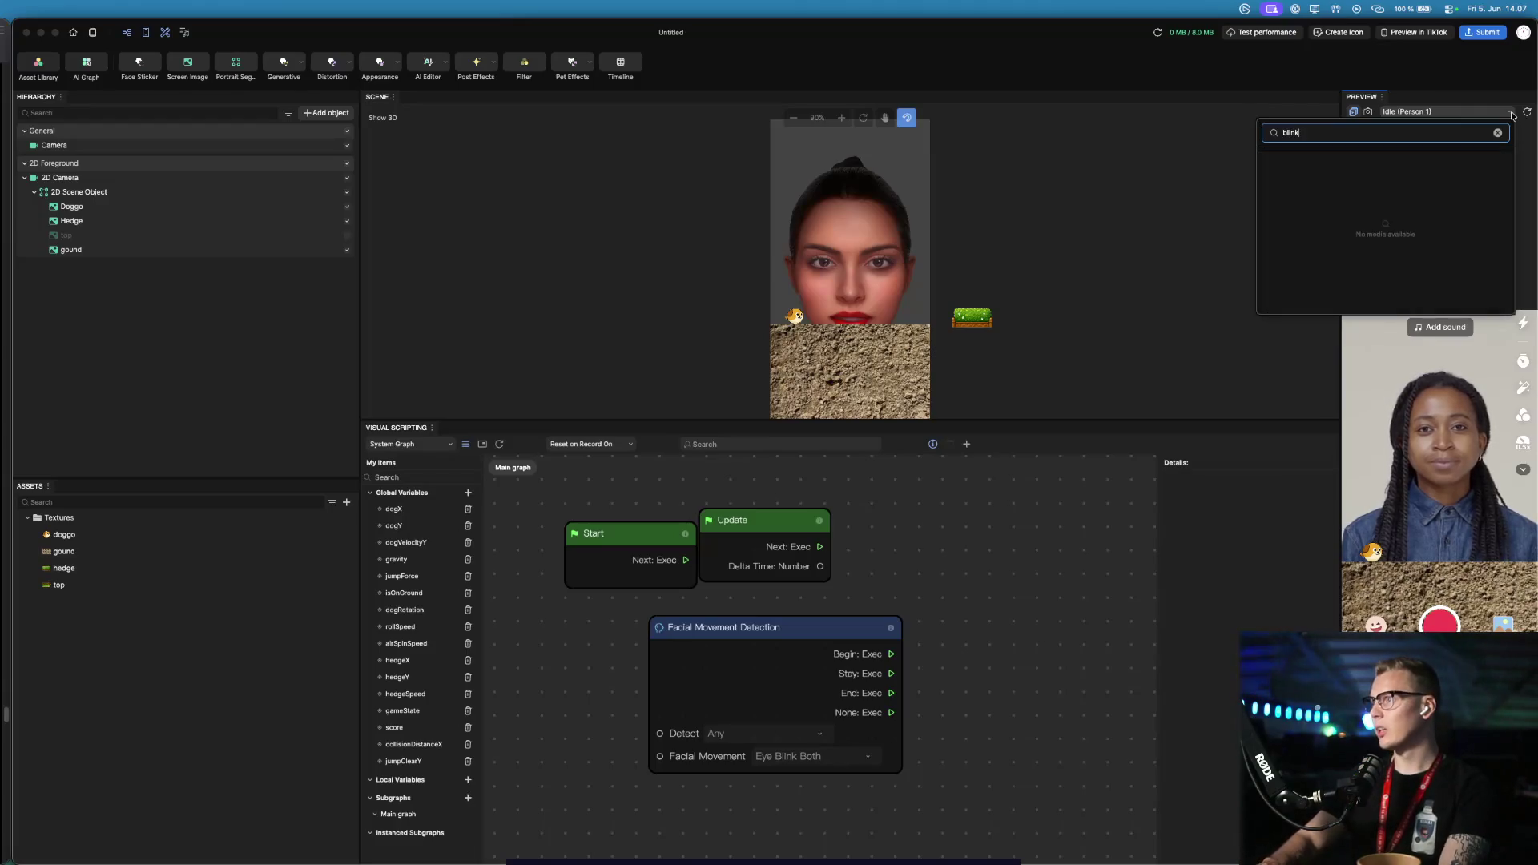
{"action": "key", "text": "BackSpace"}
{"action": "key", "text": "BackSpace"}
{"action": "key", "text": "BackSpace"}
{"action": "key", "text": "BackSpace"}
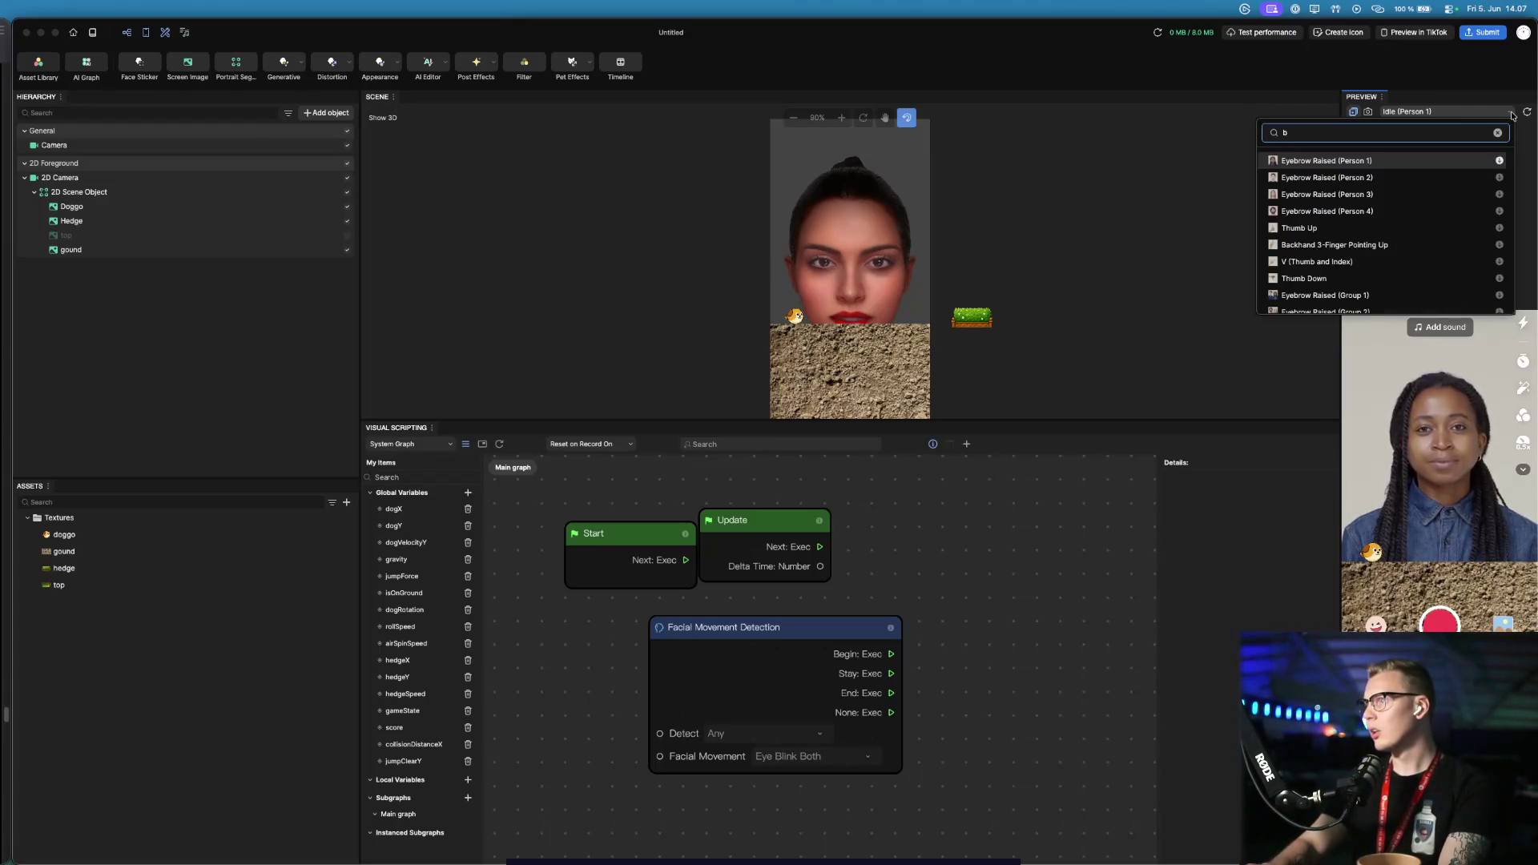
{"action": "key", "text": "BackSpace"}
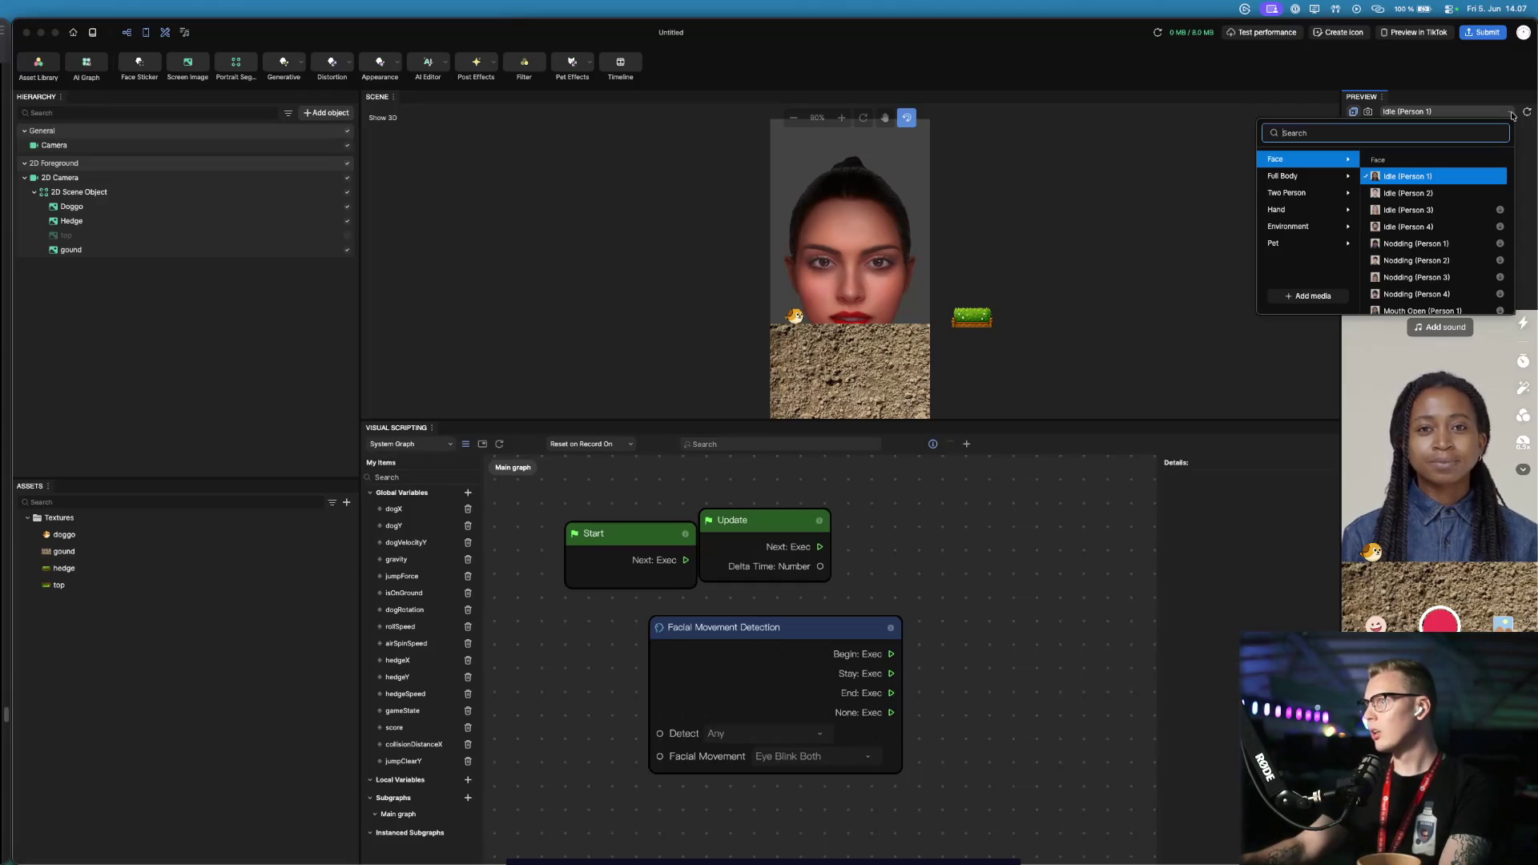
{"action": "type", "text": "eye"}
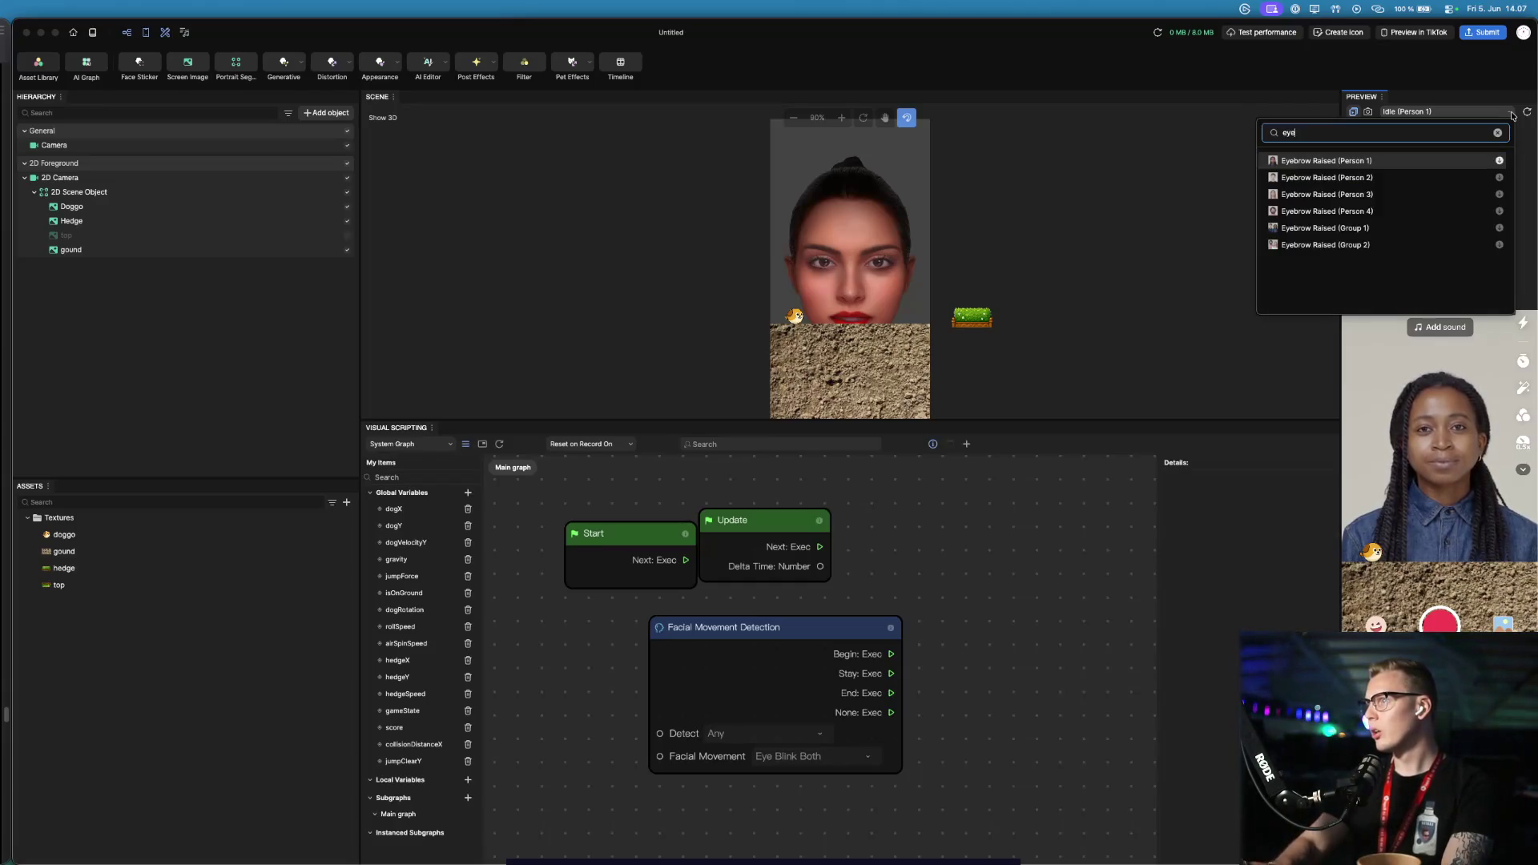
{"action": "key", "text": "BackSpace"}
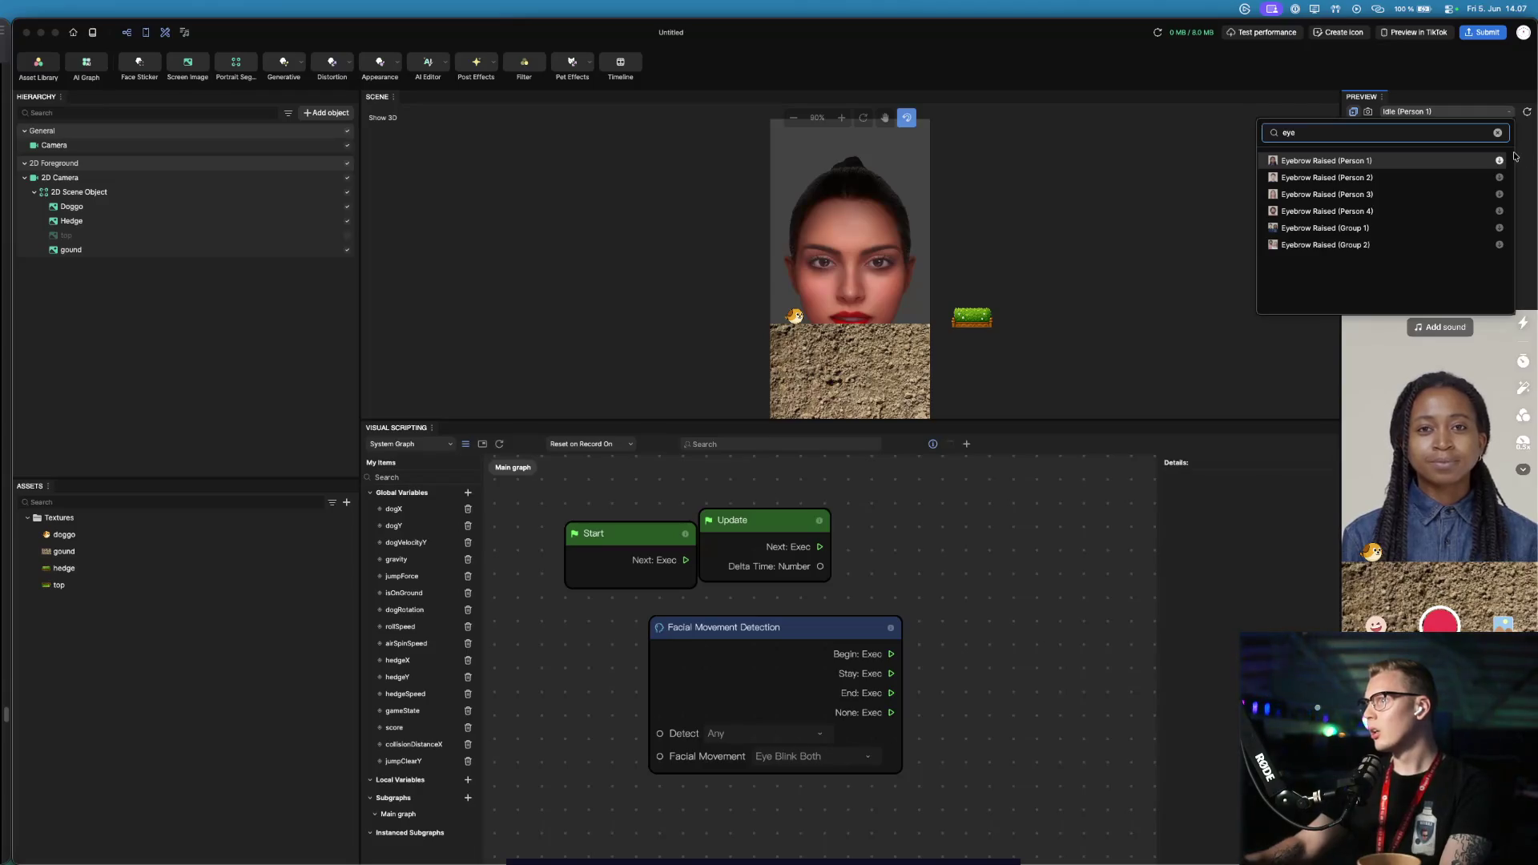
{"action": "key", "text": "BackSpace"}
{"action": "key", "text": "BackSpace"}
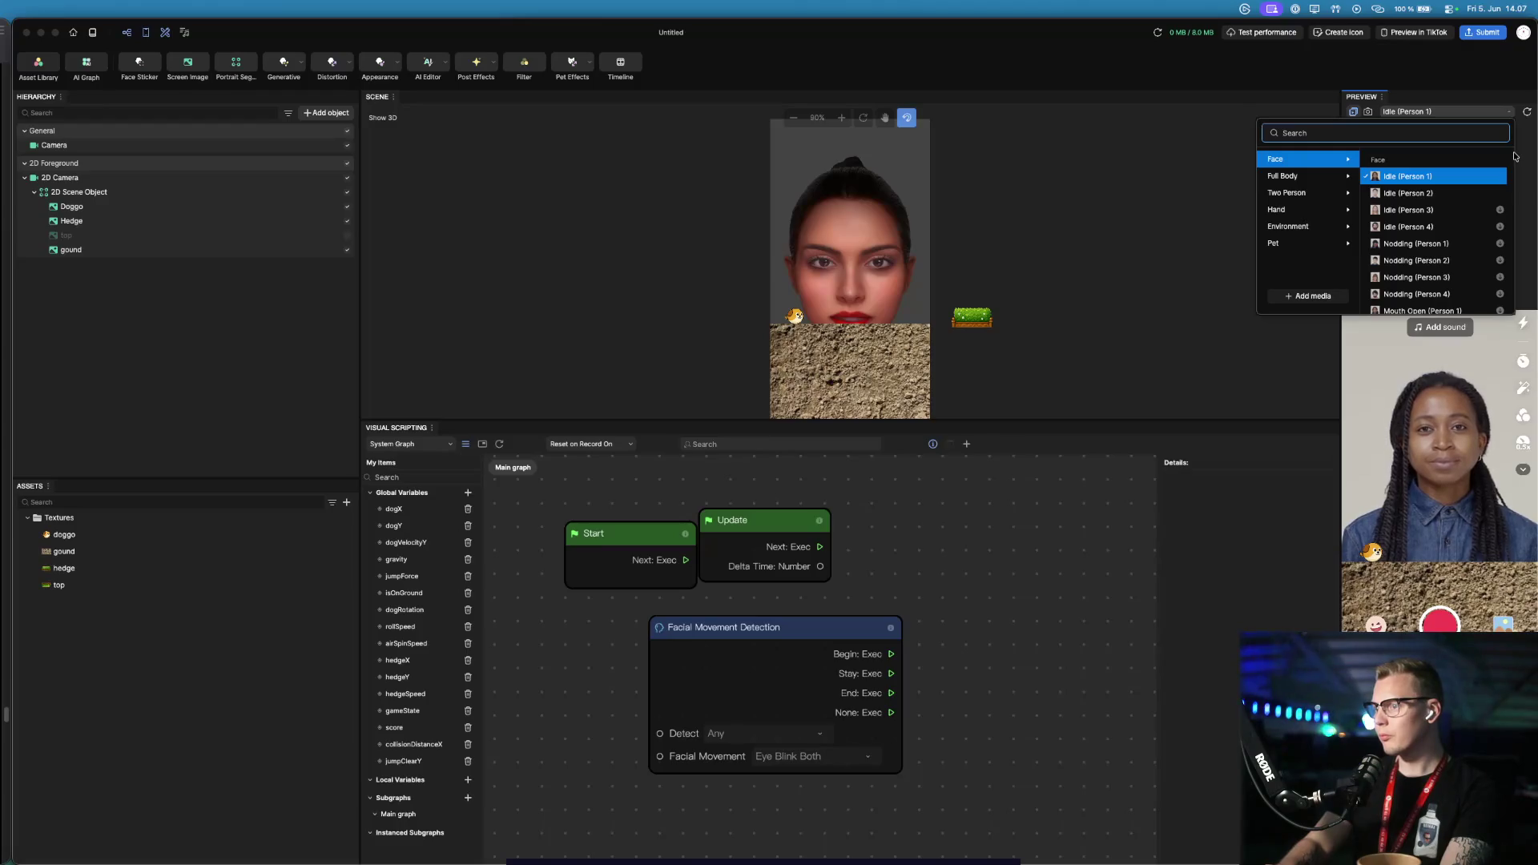
{"action": "type", "text": "bl"}
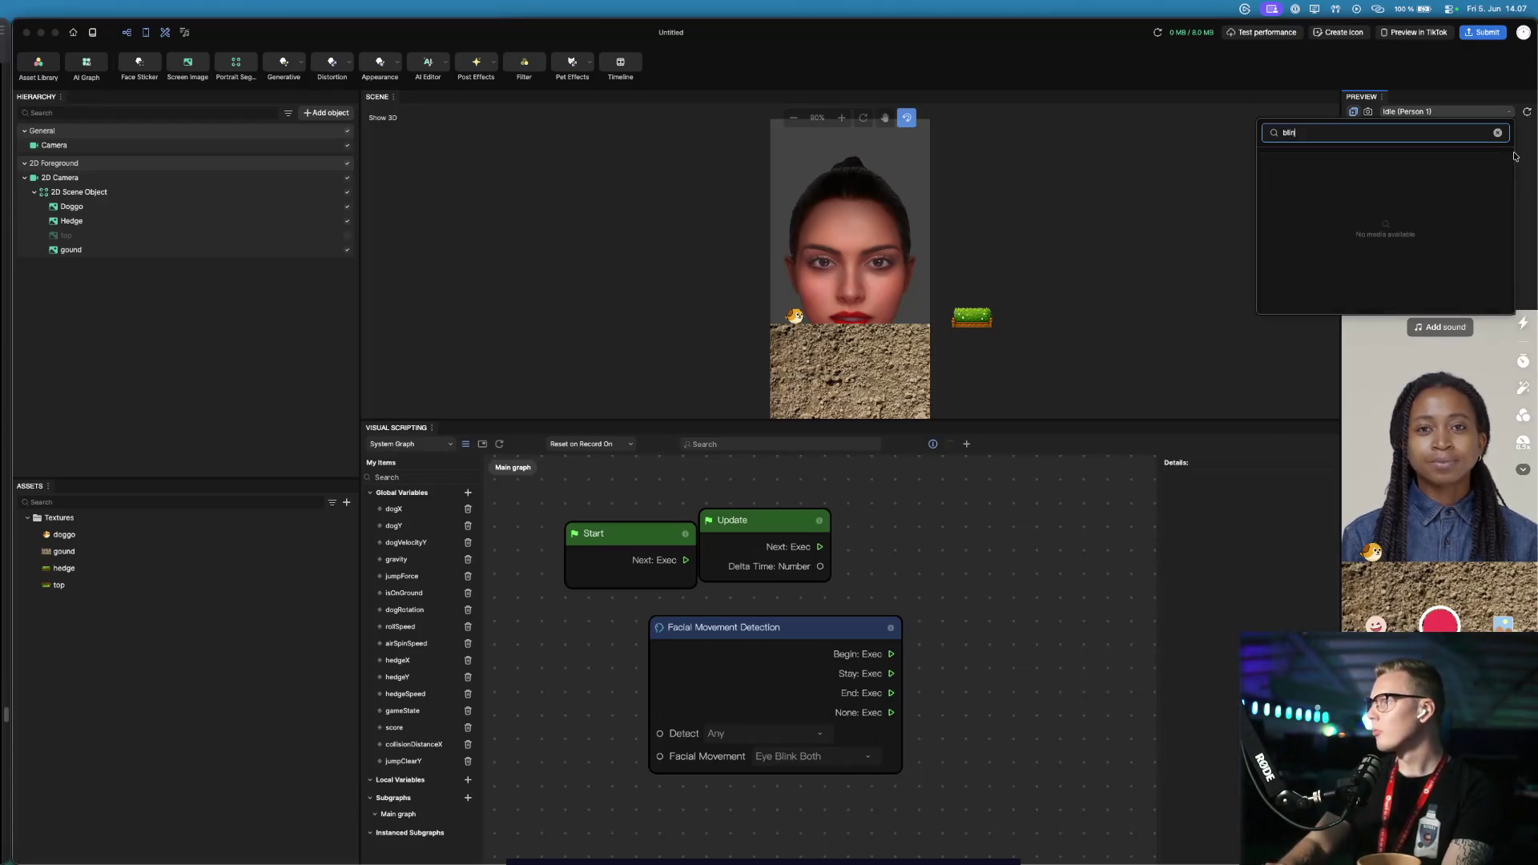
{"action": "left_click", "coordinate": [1497, 132]}
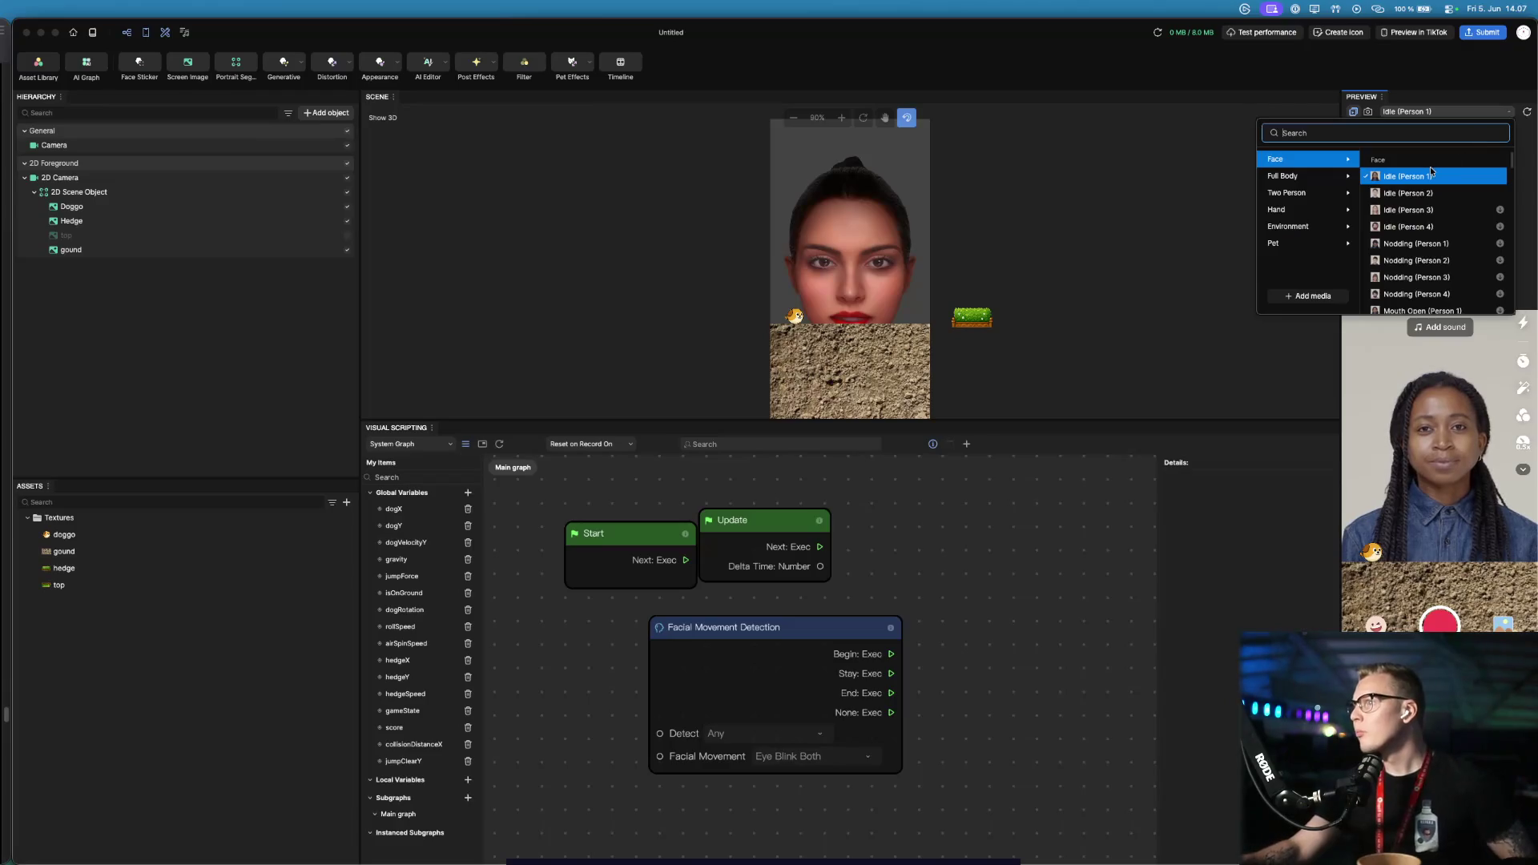
{"action": "mouse_move", "coordinate": [1457, 186]}
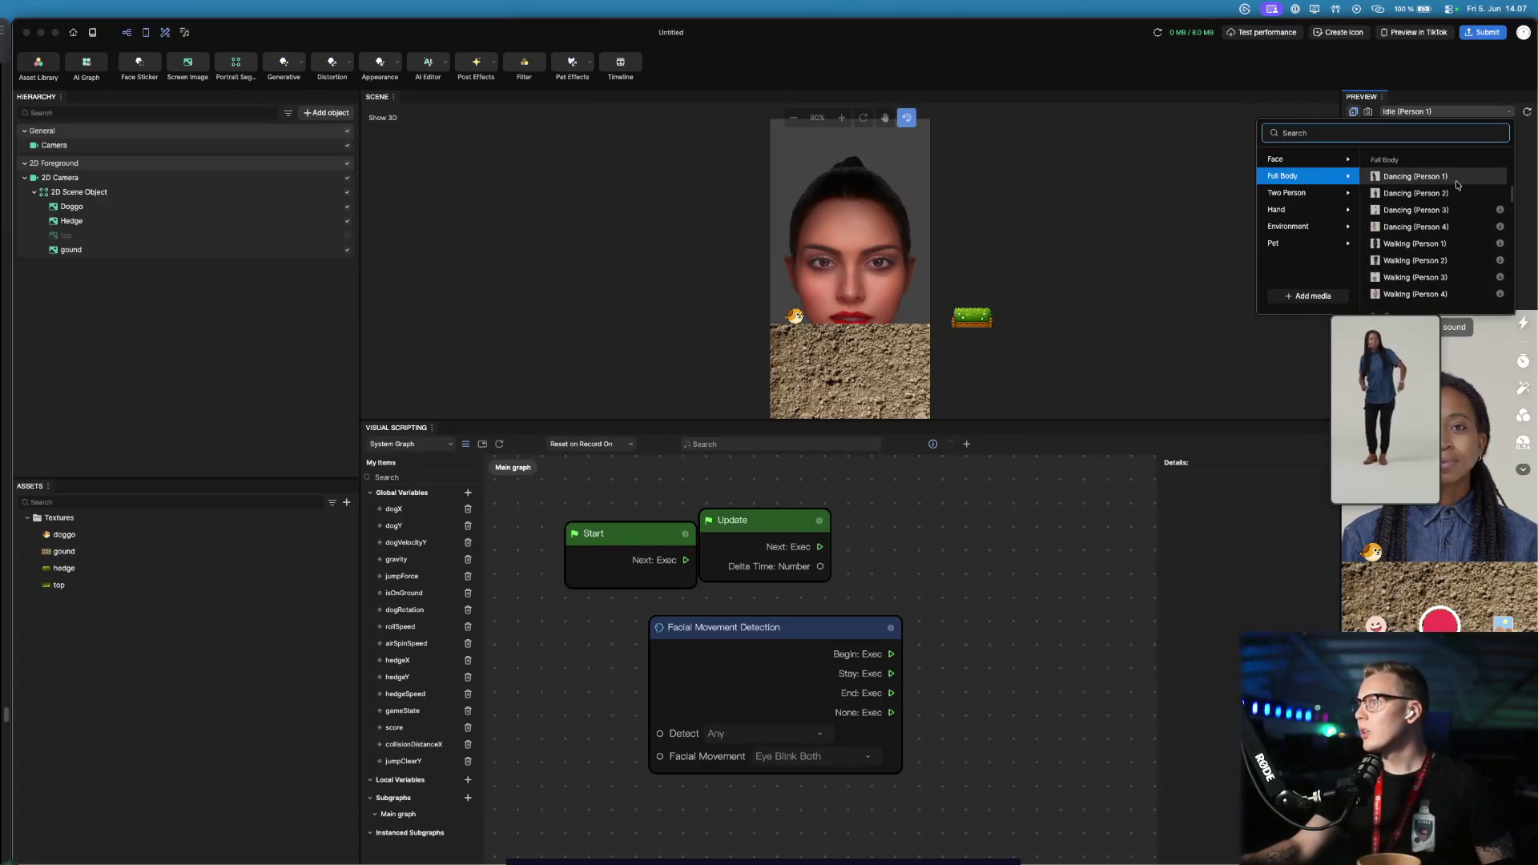
{"action": "mouse_move", "coordinate": [1327, 168]}
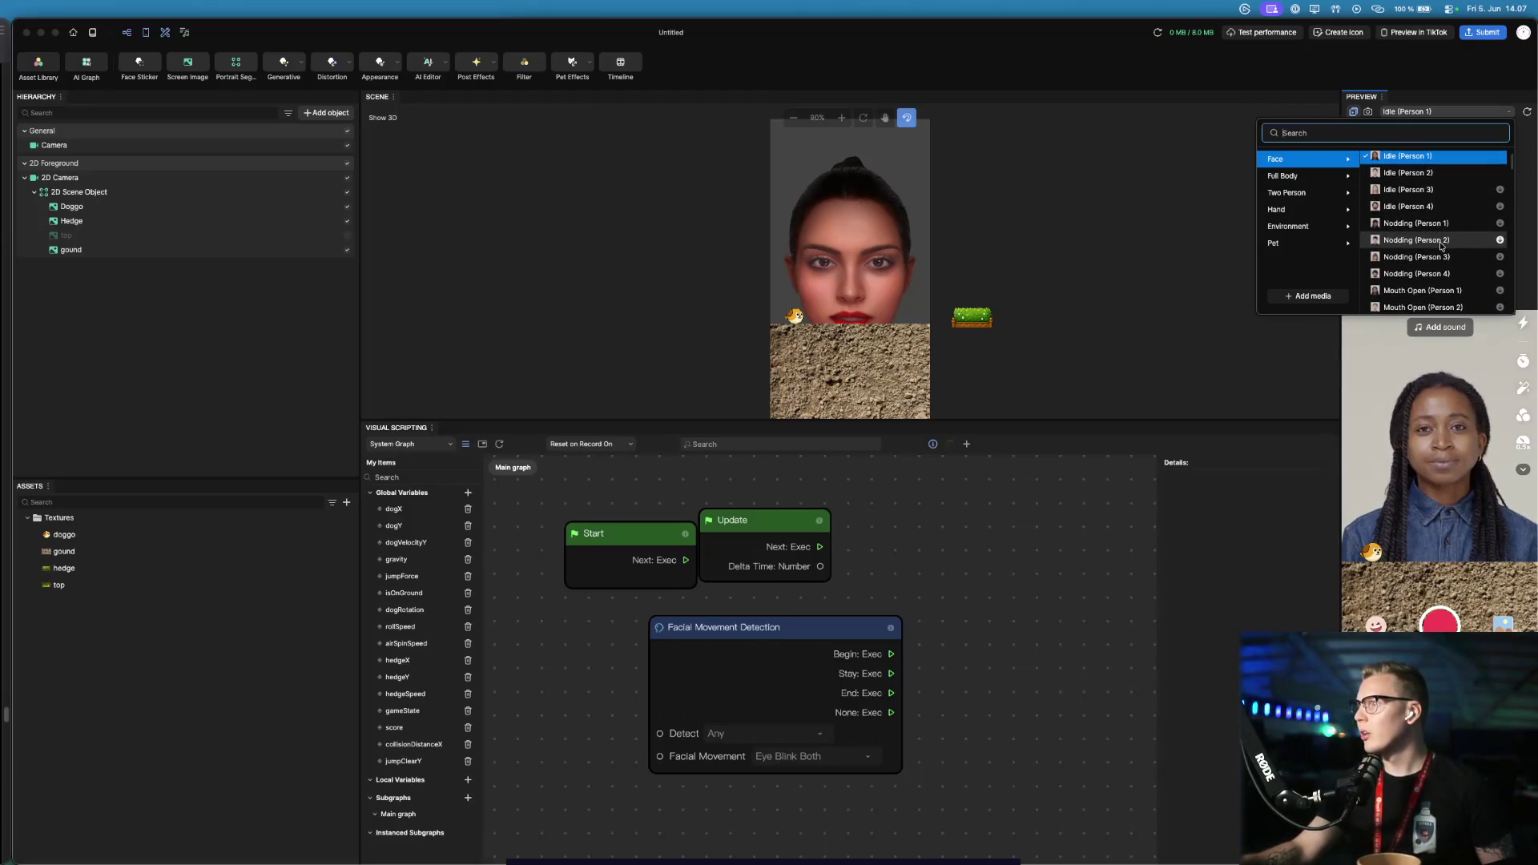
{"action": "scroll", "coordinate": [1441, 246], "scroll_direction": "down", "scroll_amount": 1}
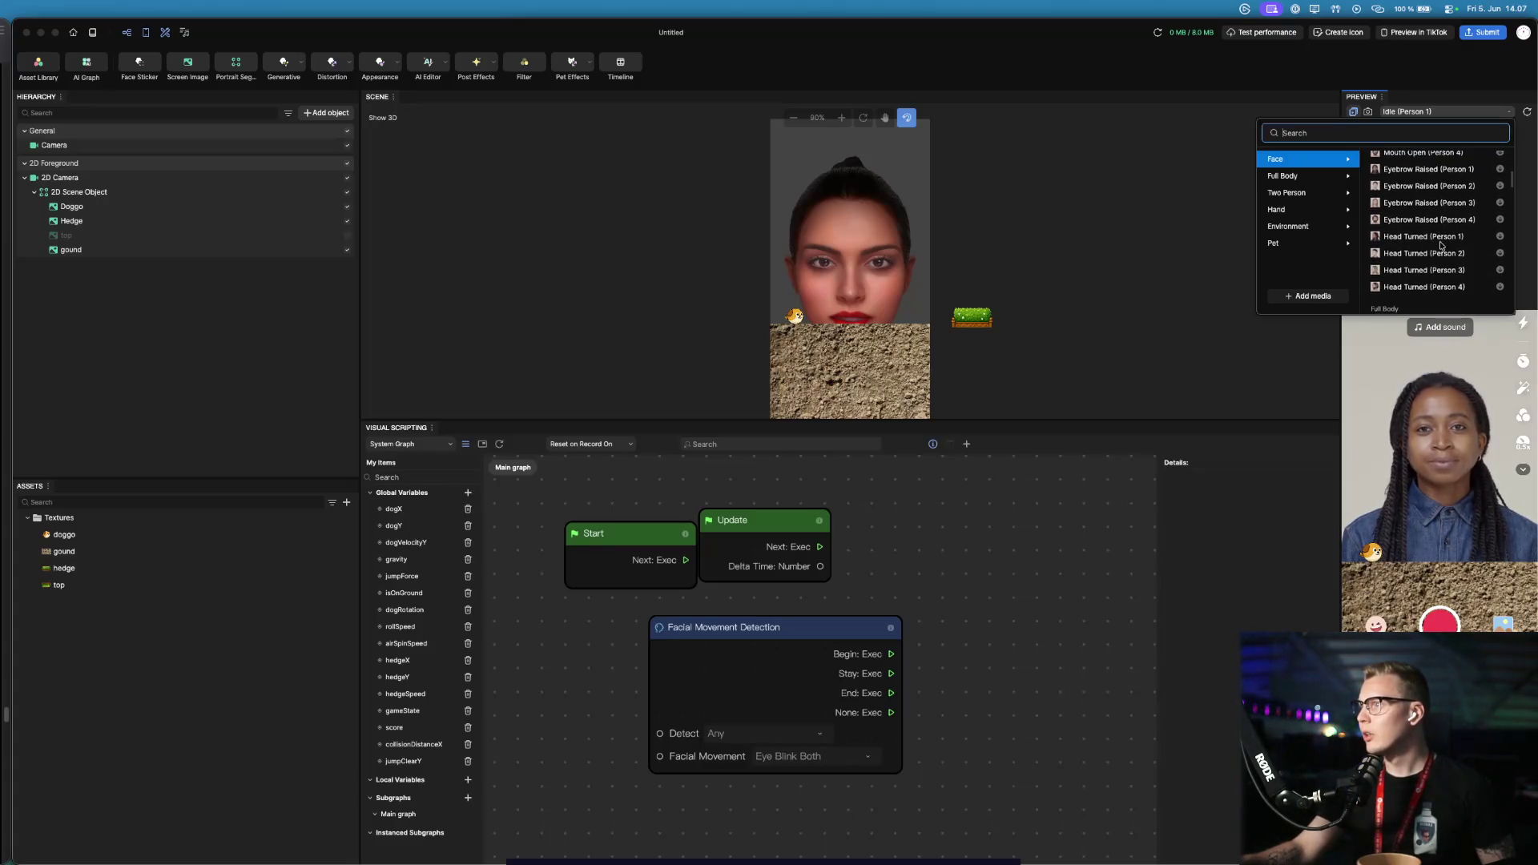
{"action": "scroll", "coordinate": [1441, 245], "scroll_direction": "down", "scroll_amount": 1}
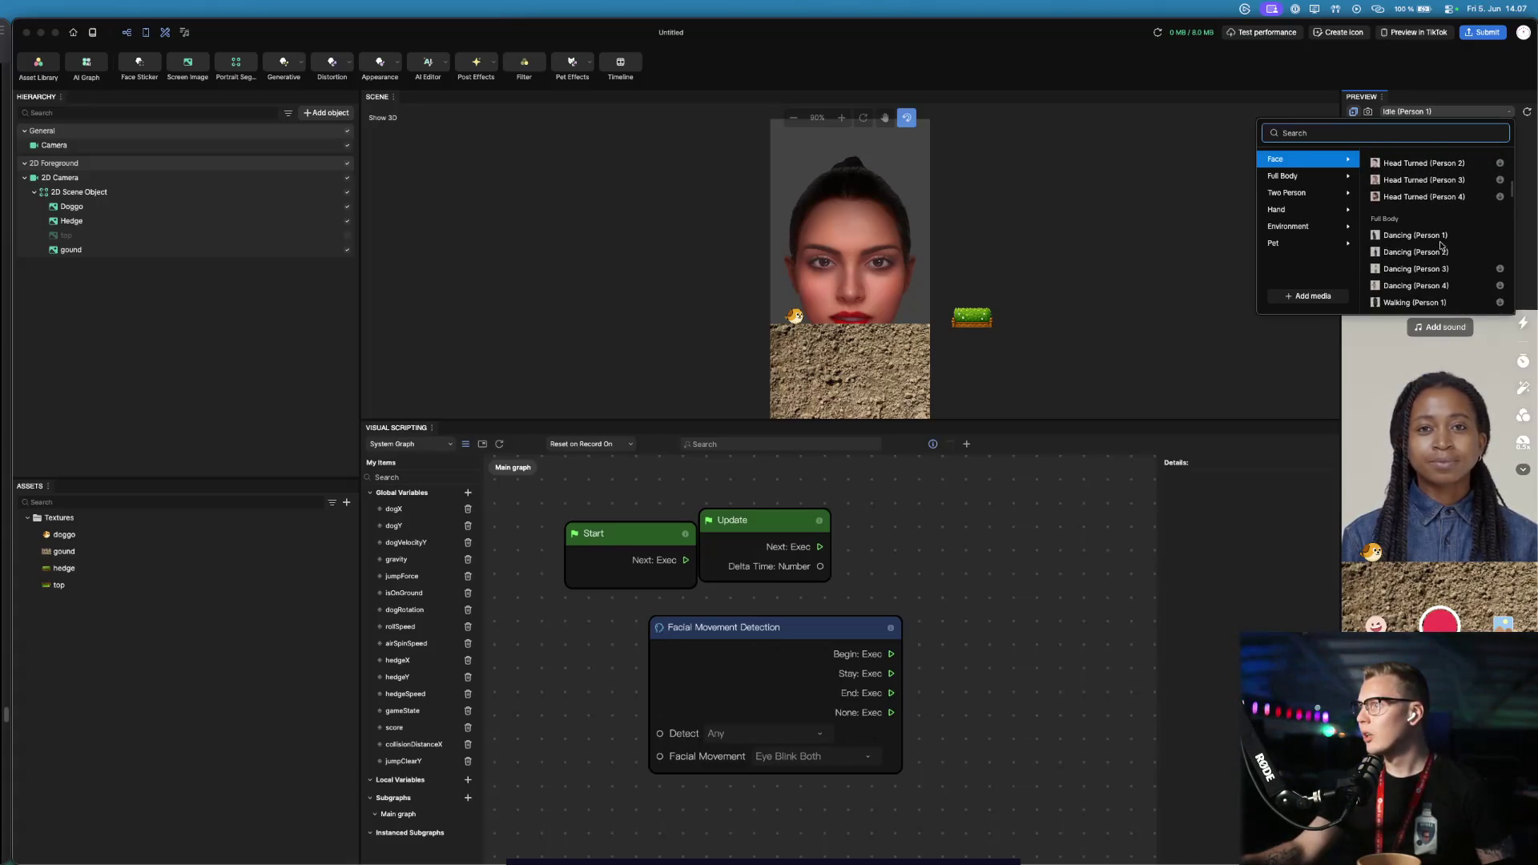
{"action": "scroll", "coordinate": [1440, 245], "scroll_direction": "down", "scroll_amount": 5}
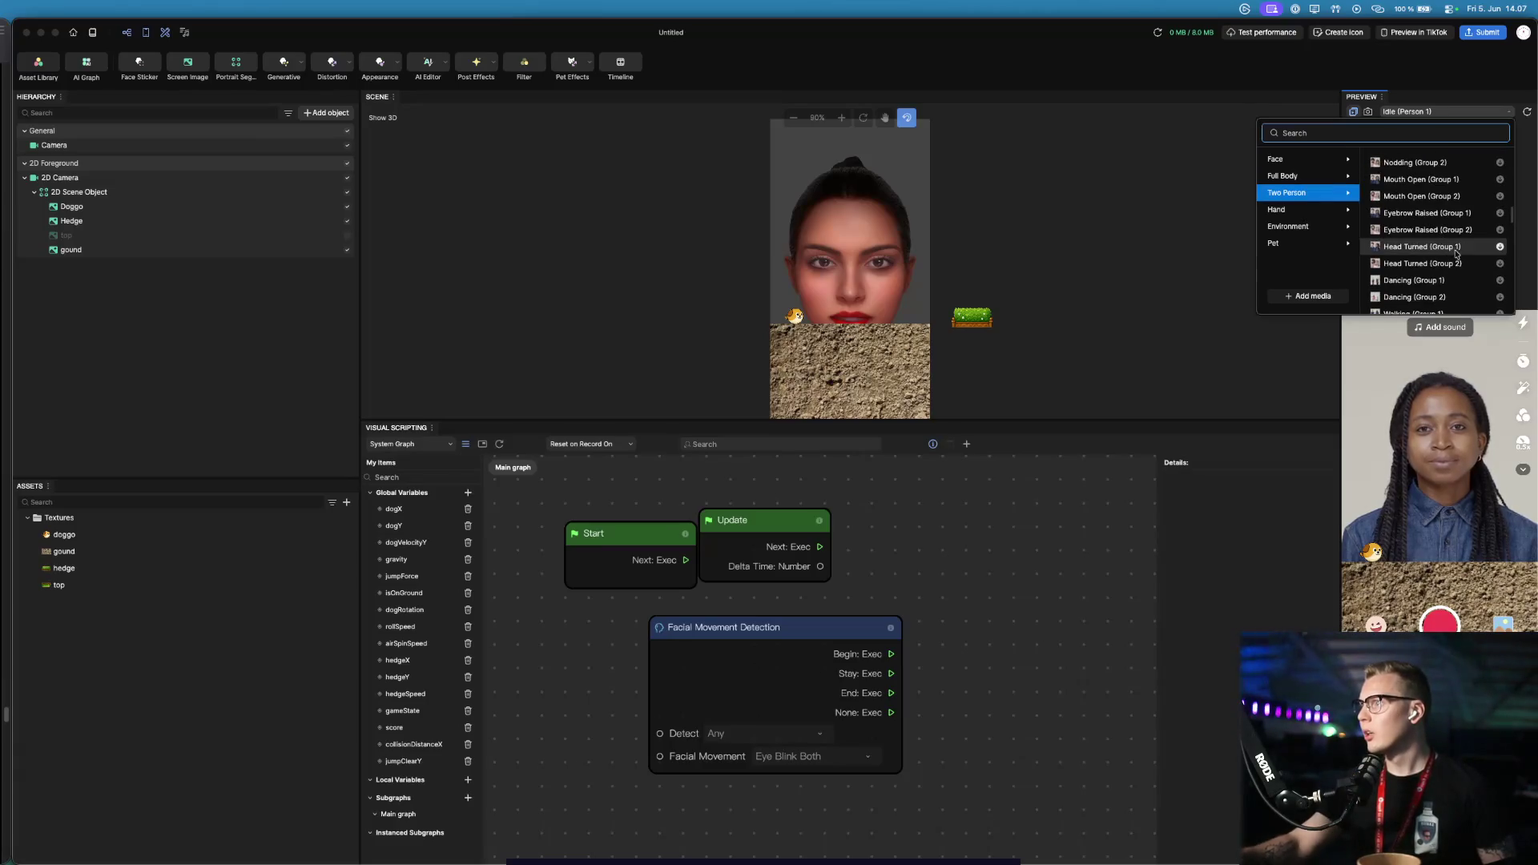
{"action": "scroll", "coordinate": [1440, 245], "scroll_direction": "down", "scroll_amount": 4}
{"action": "scroll", "coordinate": [1452, 238], "scroll_direction": "down", "scroll_amount": 2}
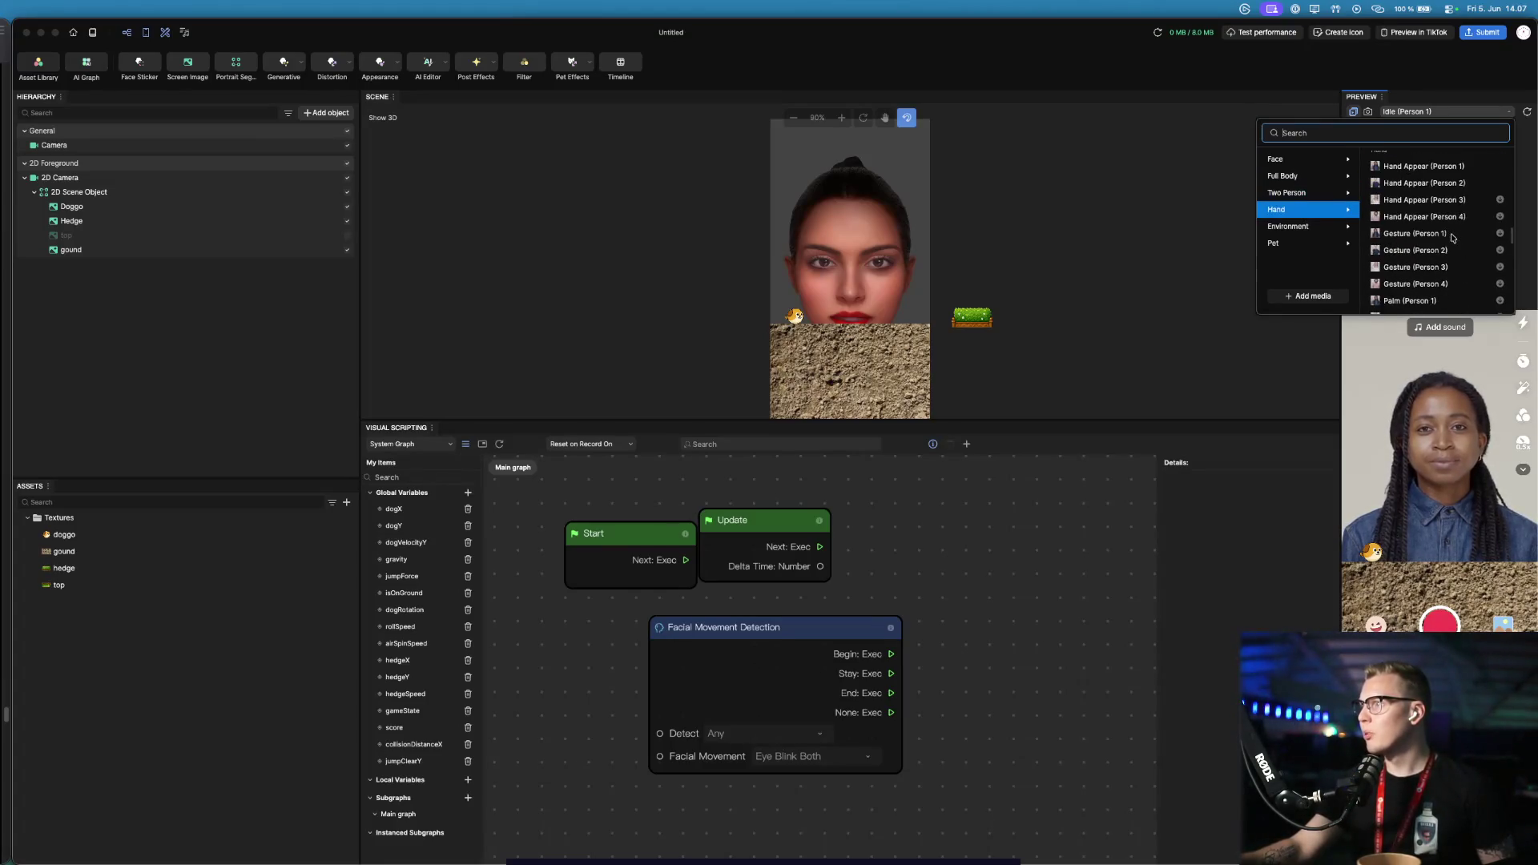
{"action": "scroll", "coordinate": [1452, 238], "scroll_direction": "down", "scroll_amount": 2}
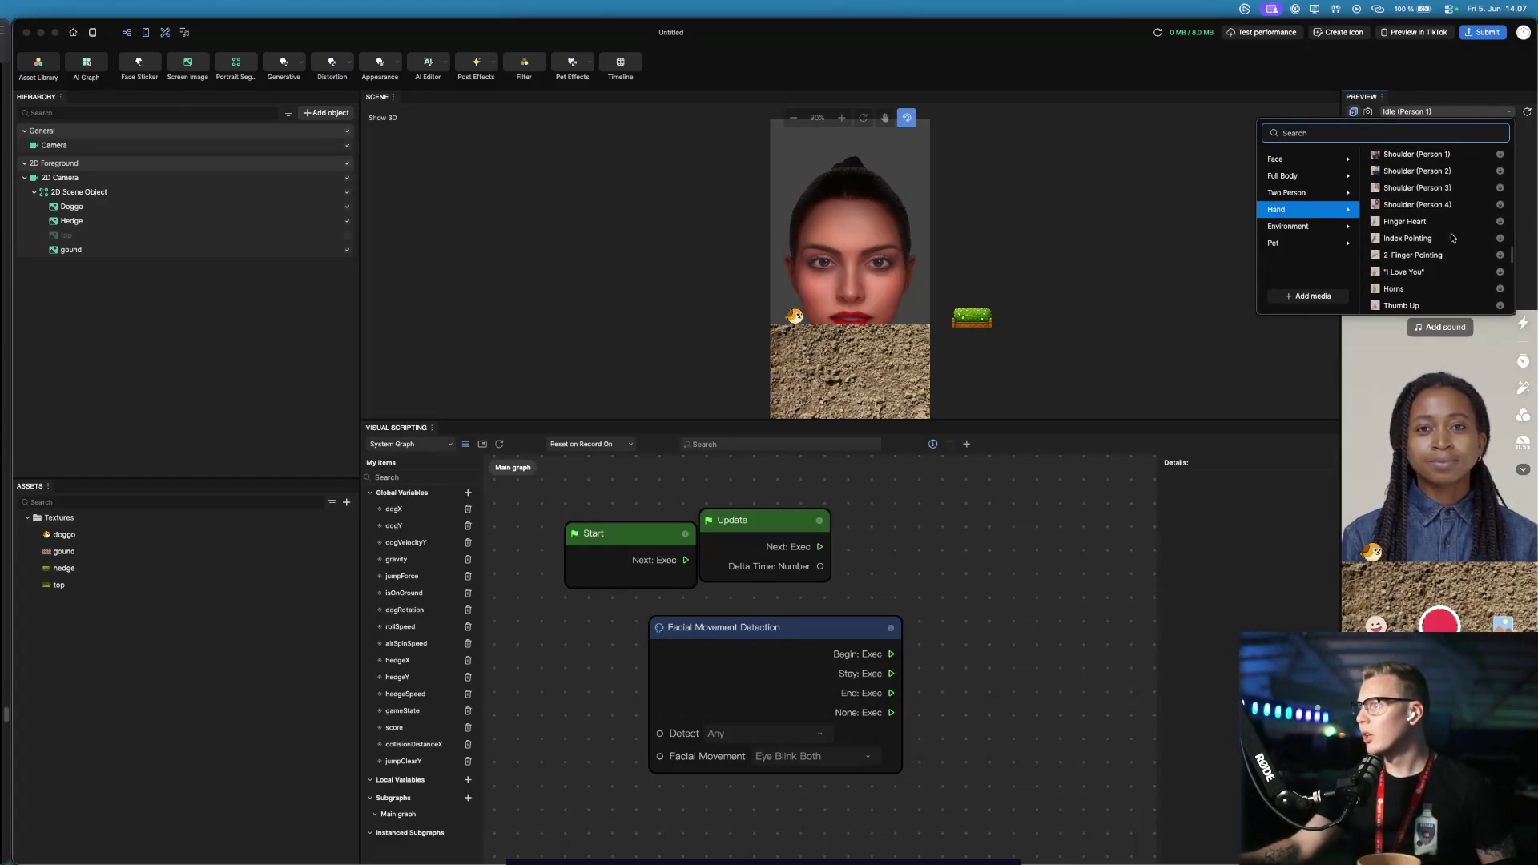
{"action": "scroll", "coordinate": [1452, 238], "scroll_direction": "down", "scroll_amount": 1}
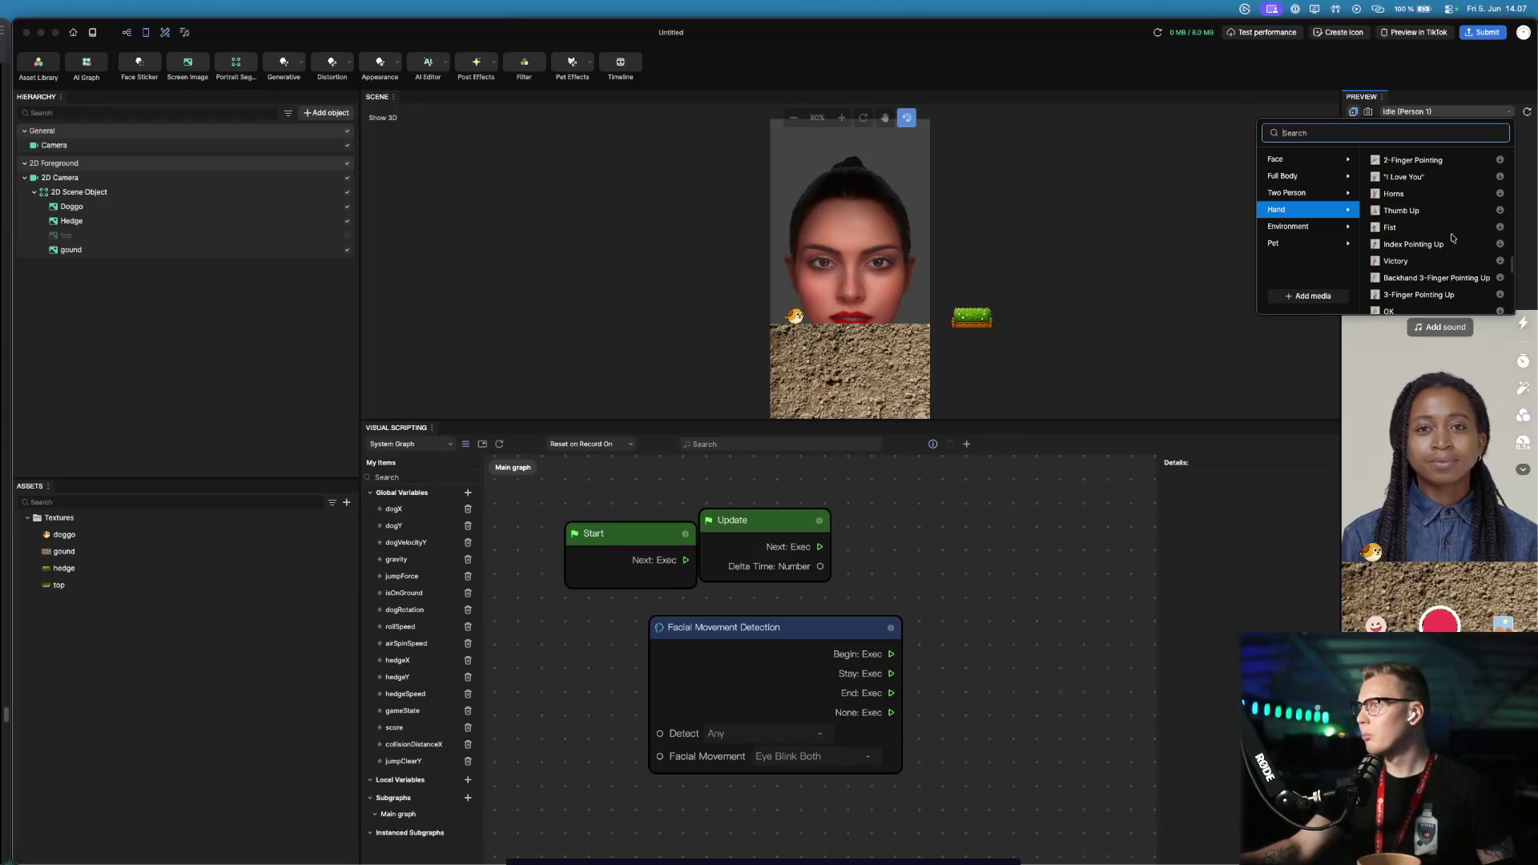
{"action": "scroll", "coordinate": [1452, 238], "scroll_direction": "down", "scroll_amount": 3}
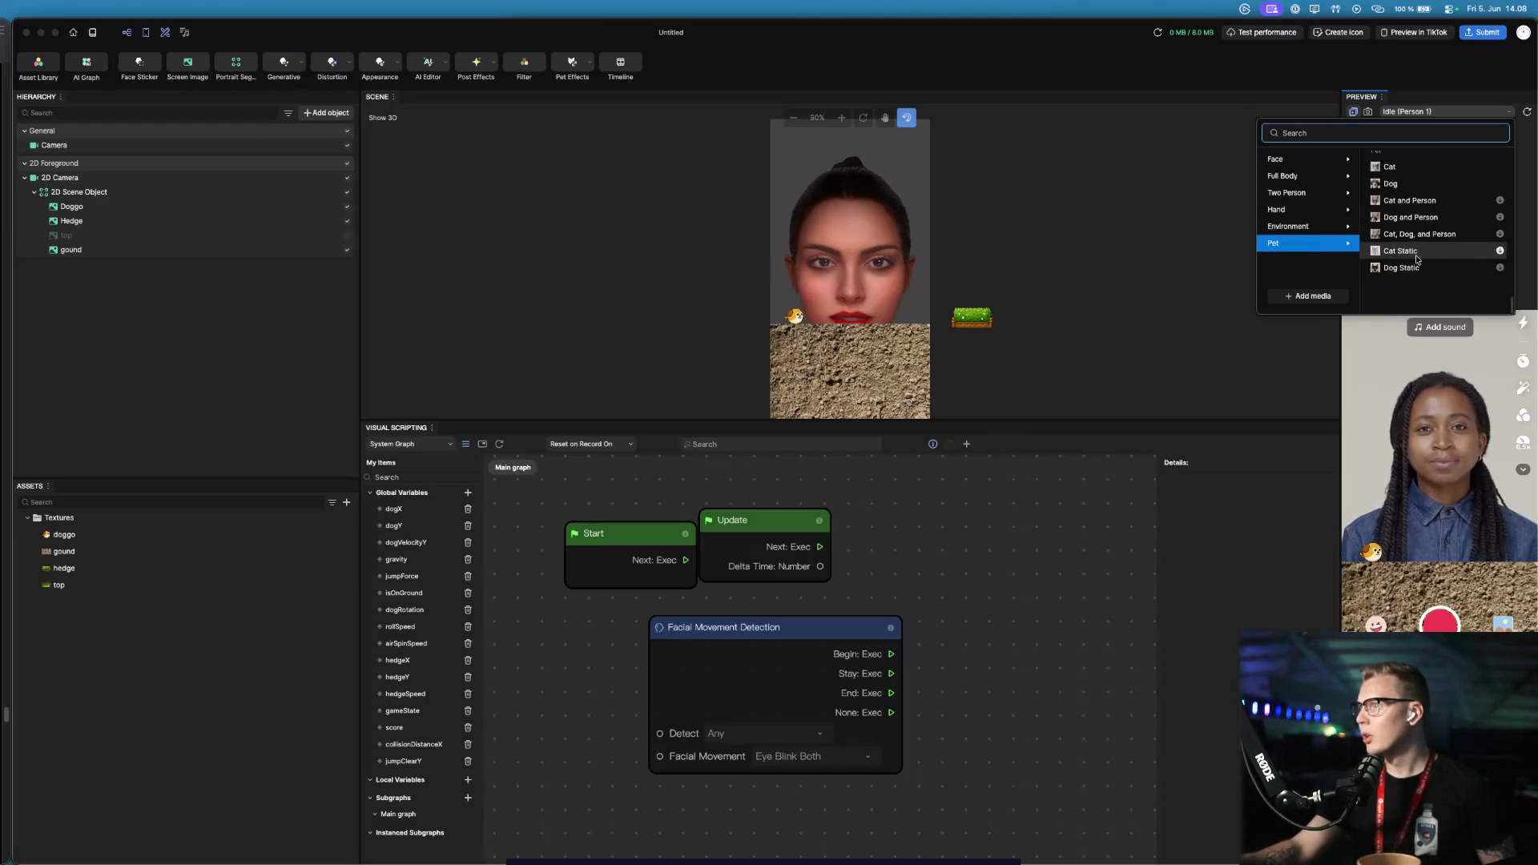
{"action": "scroll", "coordinate": [1433, 257], "scroll_direction": "up", "scroll_amount": 15}
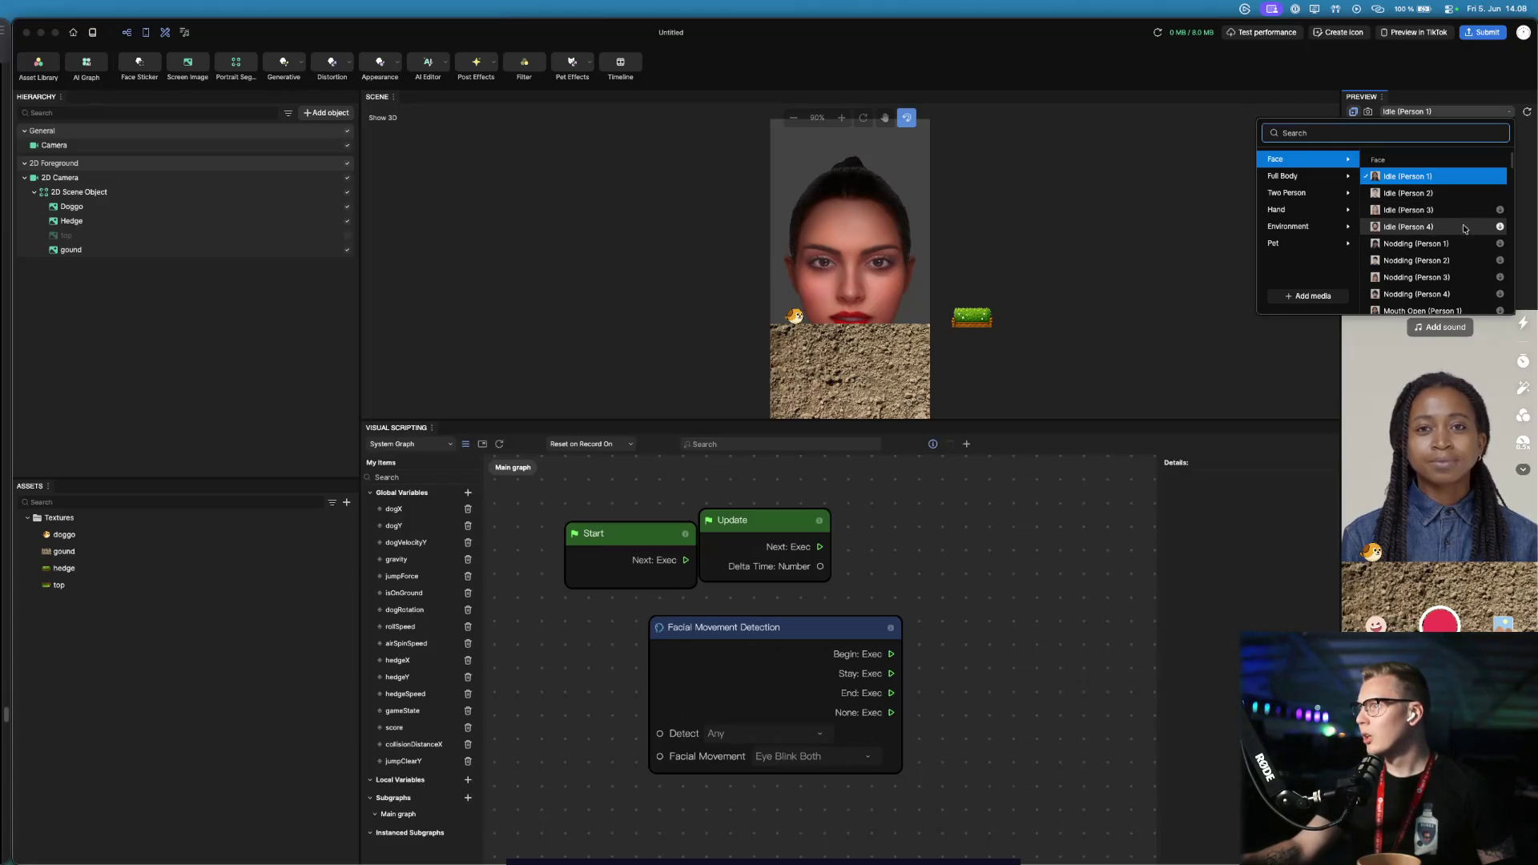
{"action": "scroll", "coordinate": [1442, 233], "scroll_direction": "down", "scroll_amount": 1}
{"action": "scroll", "coordinate": [1445, 247], "scroll_direction": "down", "scroll_amount": 3}
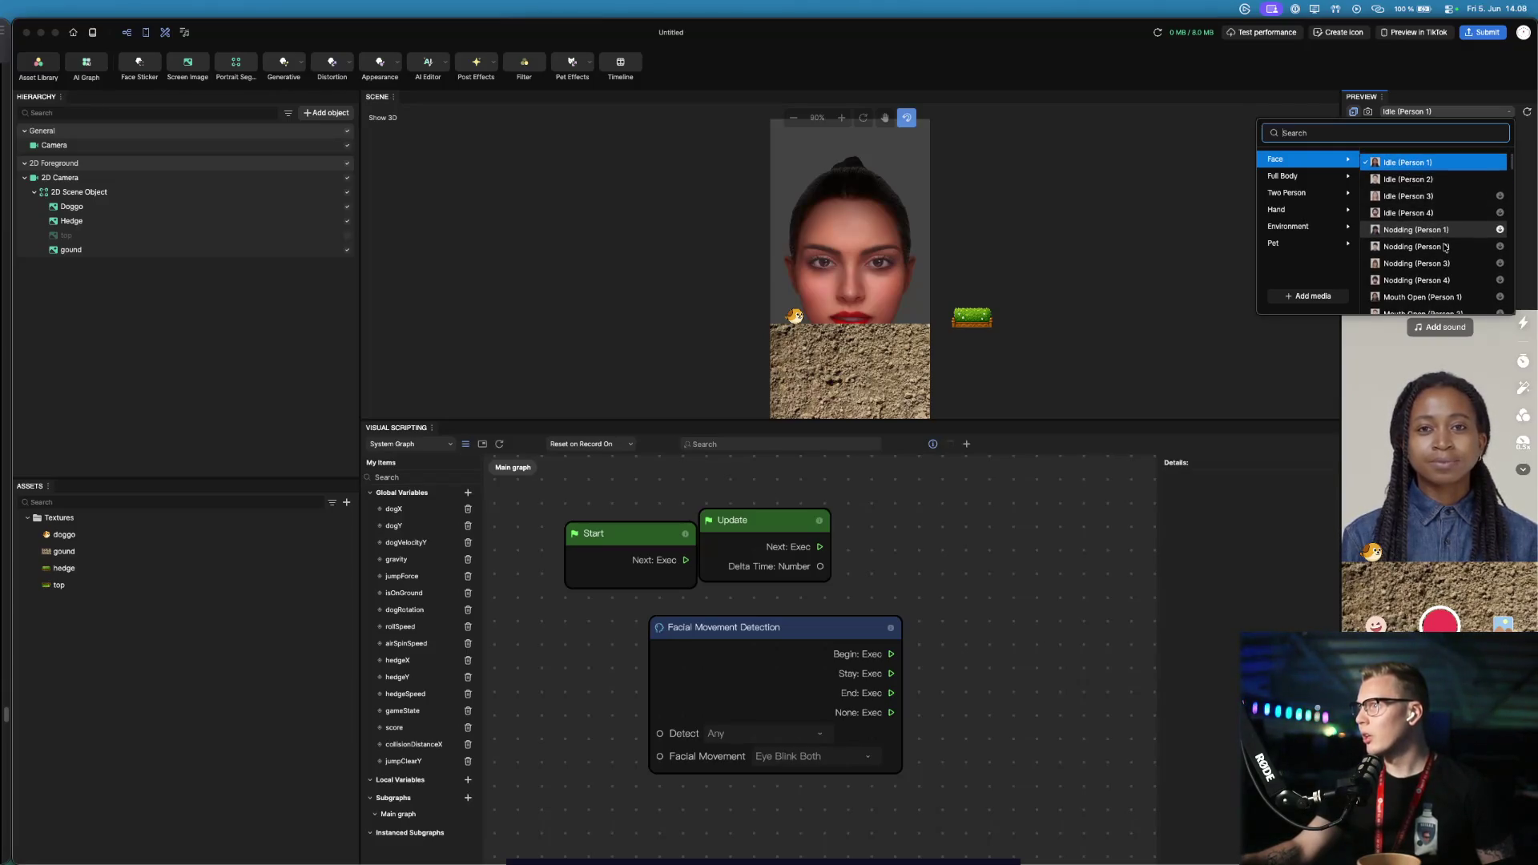
{"action": "scroll", "coordinate": [1448, 274], "scroll_direction": "down", "scroll_amount": 1}
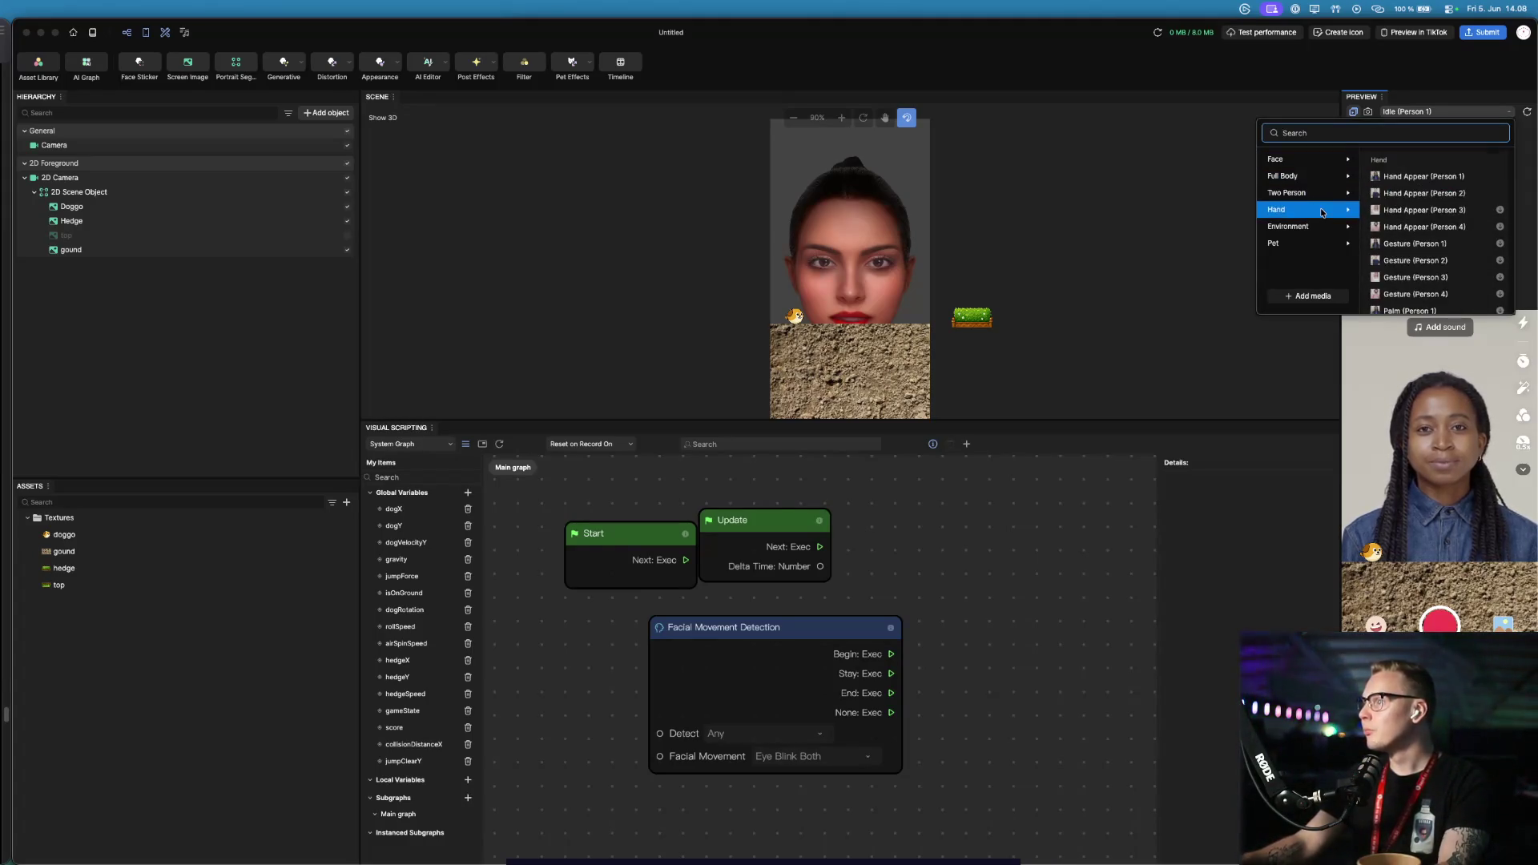
{"action": "mouse_move", "coordinate": [1321, 225]}
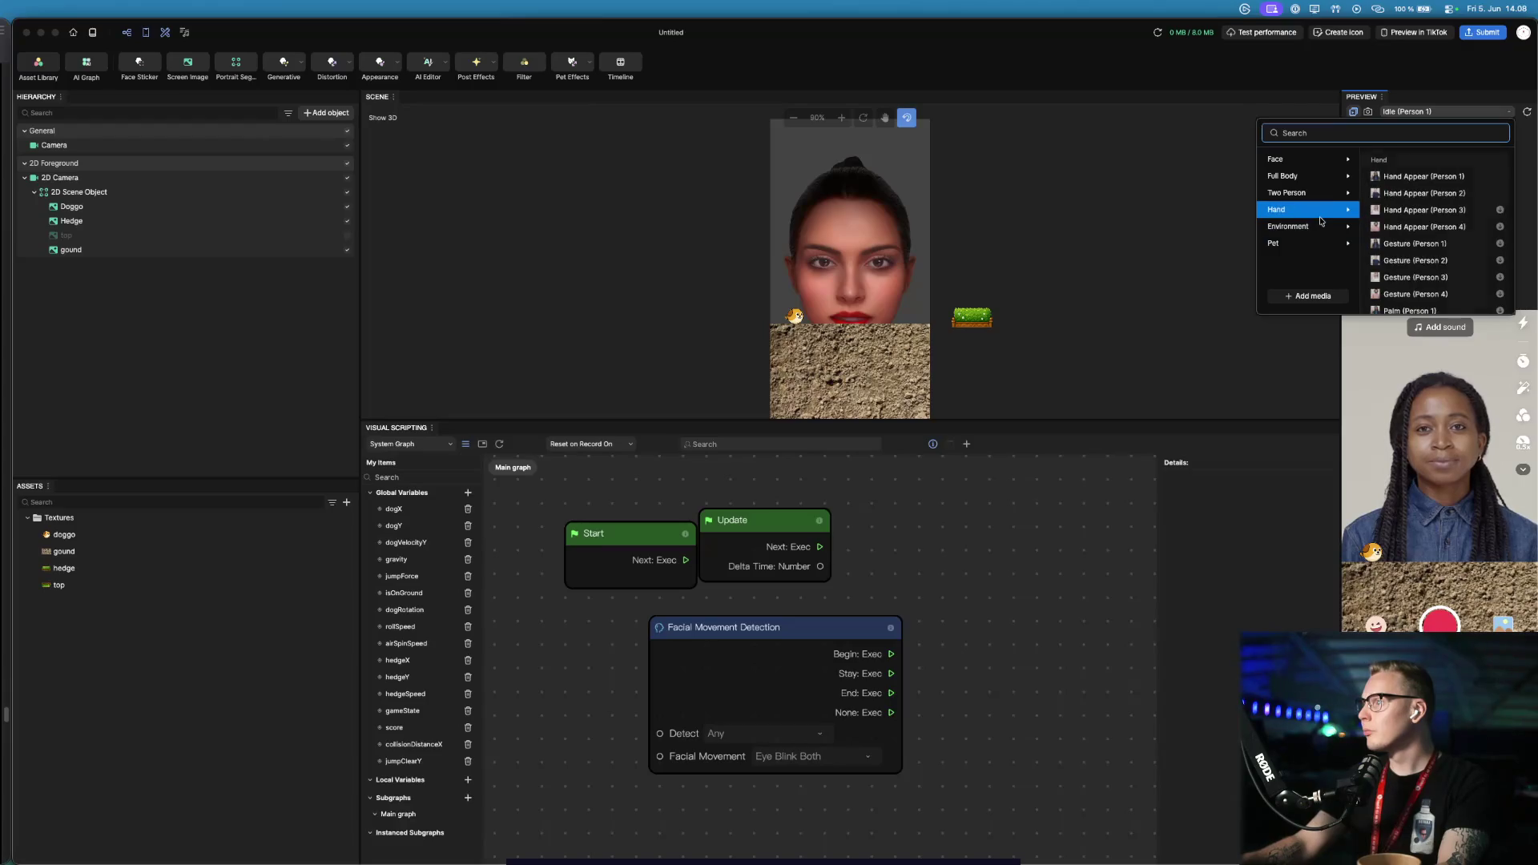
Choose '+ Add media' in the Preview media picker to browse local files
{"action": "left_click", "coordinate": [1308, 296]}
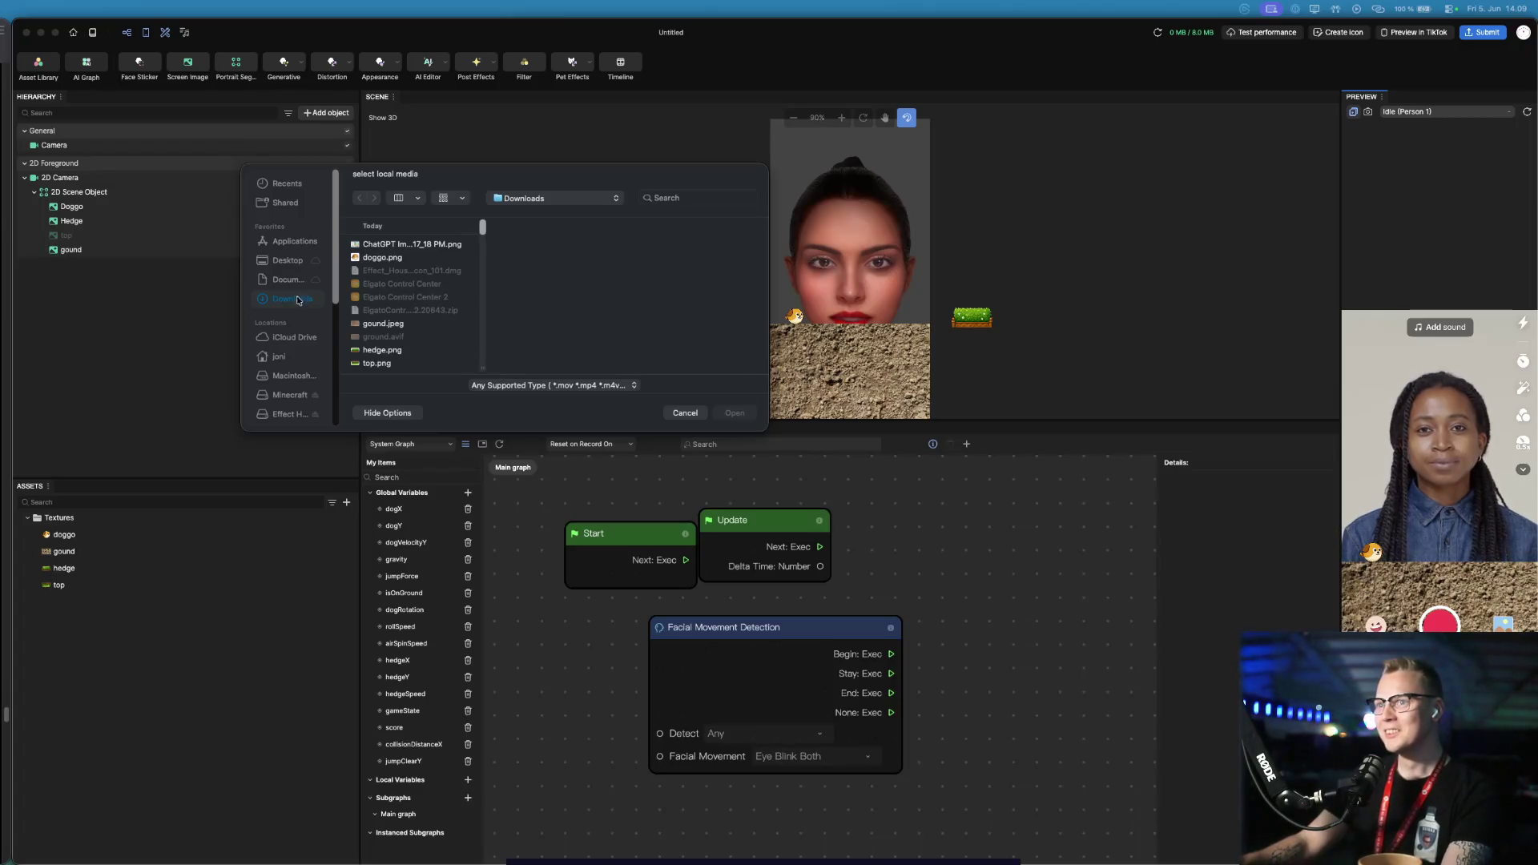
Load the .mov screen recording from the home Movies folder as the preview video
{"action": "left_click", "coordinate": [545, 200]}
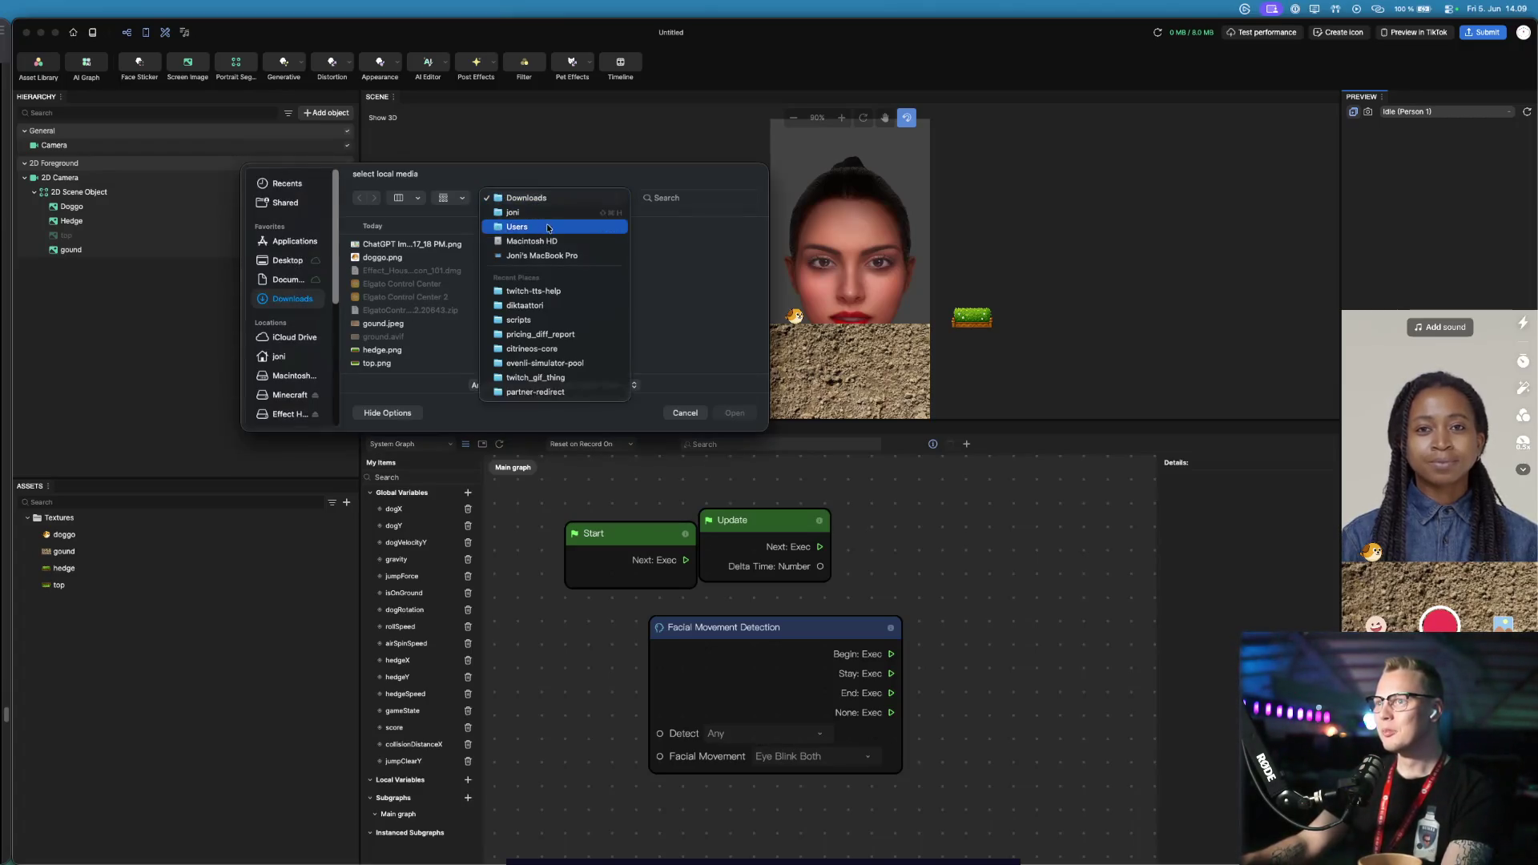
{"action": "left_click", "coordinate": [545, 213]}
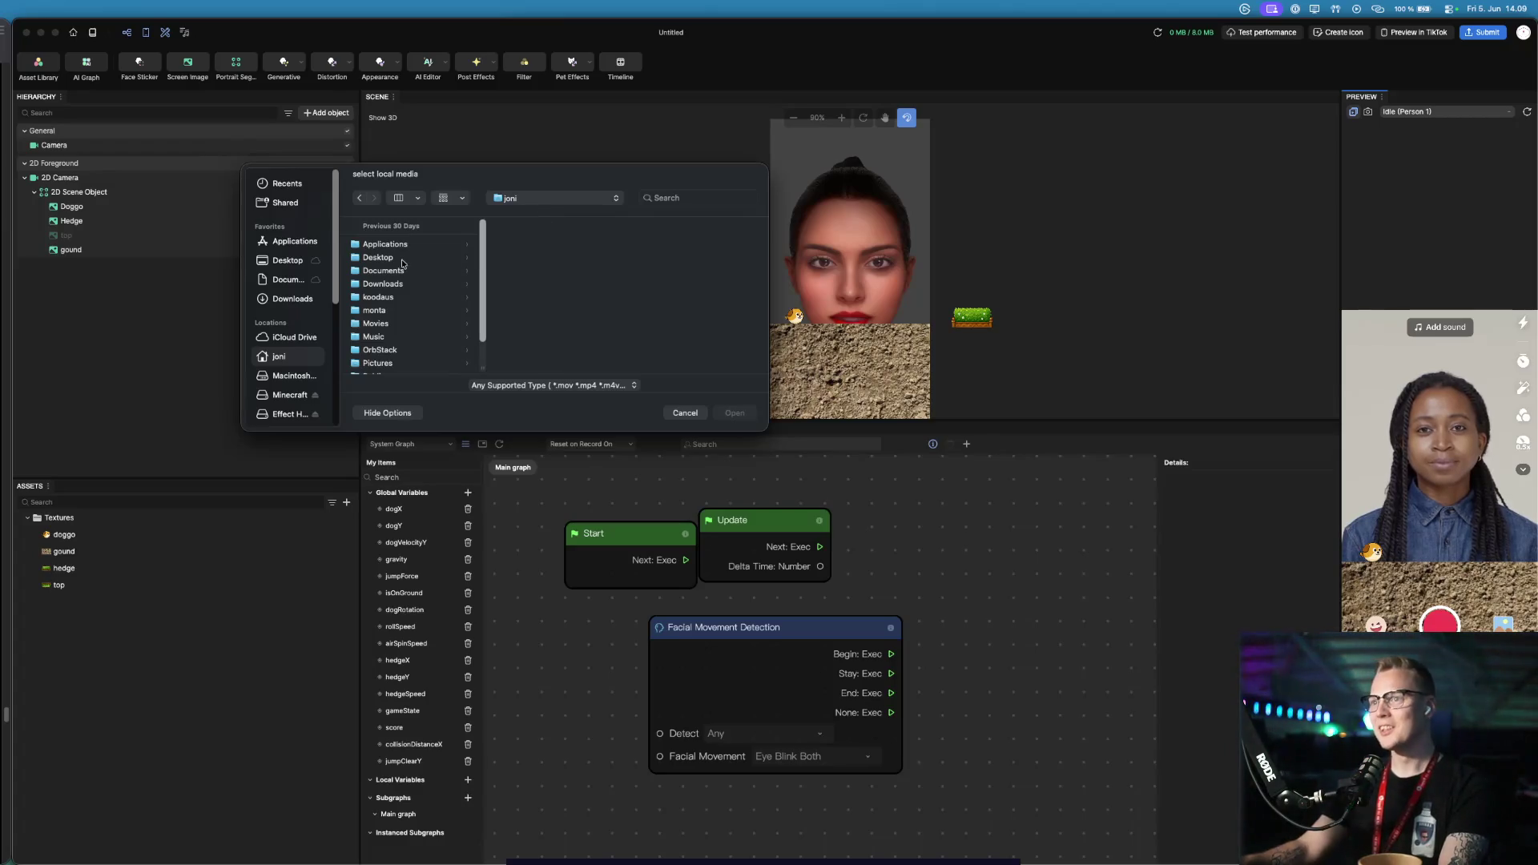
{"action": "left_click", "coordinate": [376, 322]}
{"action": "double_click", "coordinate": [548, 245]}
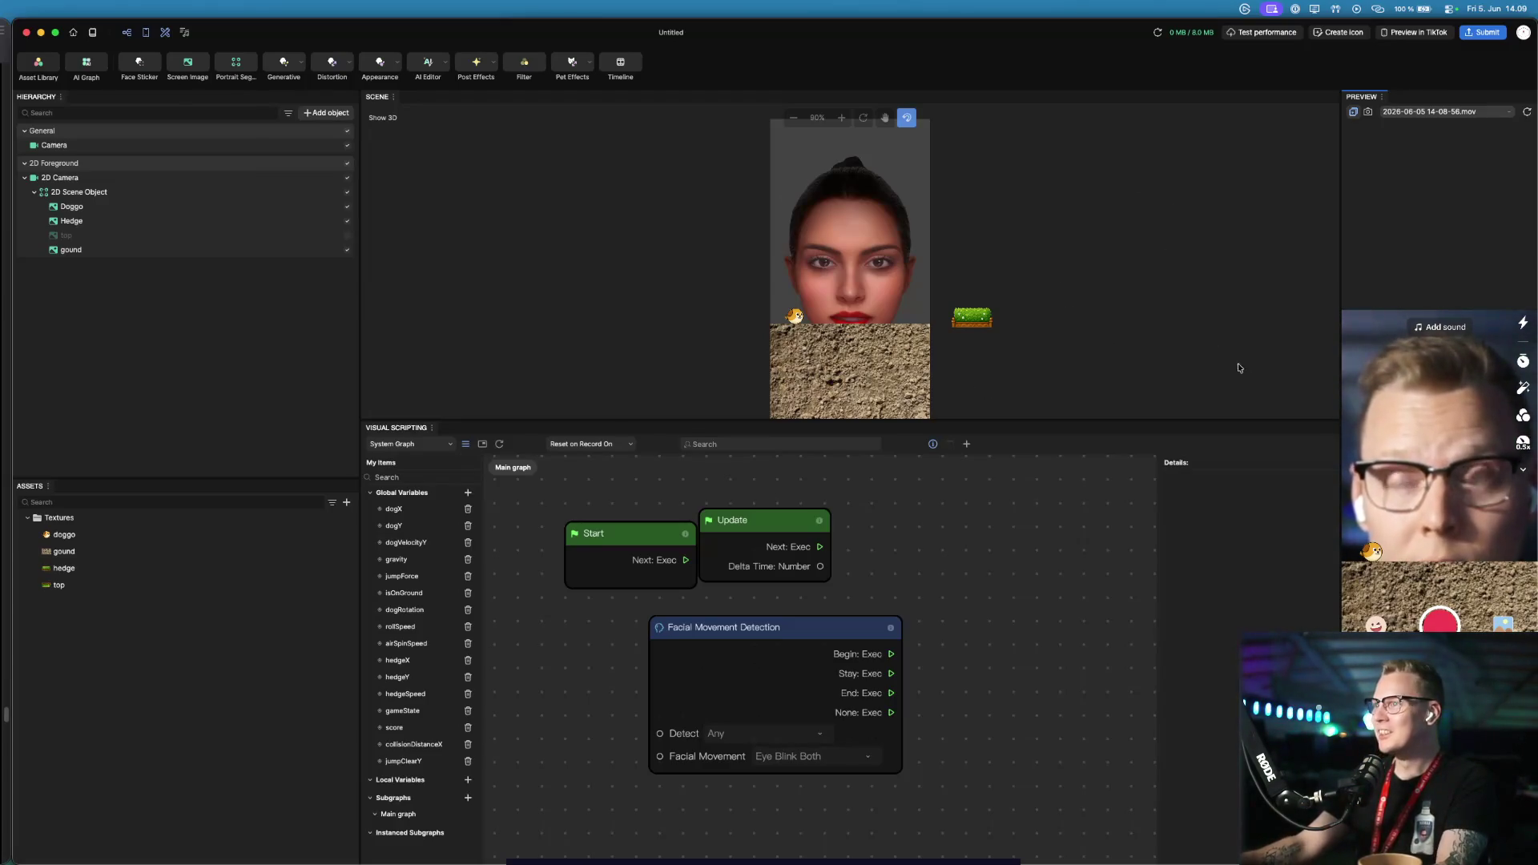
{"action": "left_click", "coordinate": [876, 651]}
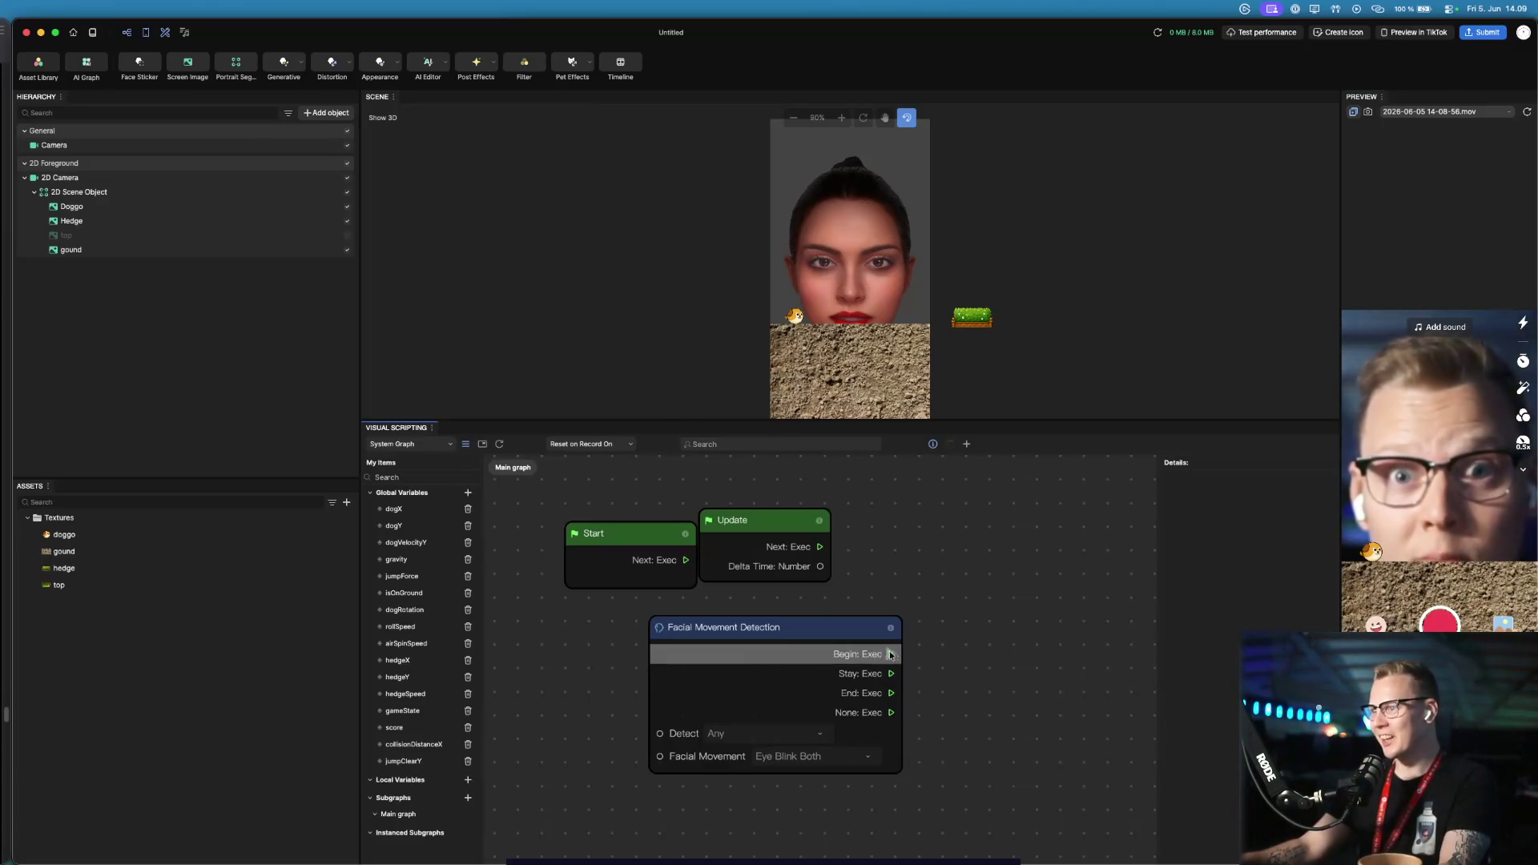
{"action": "left_click", "coordinate": [661, 533]}
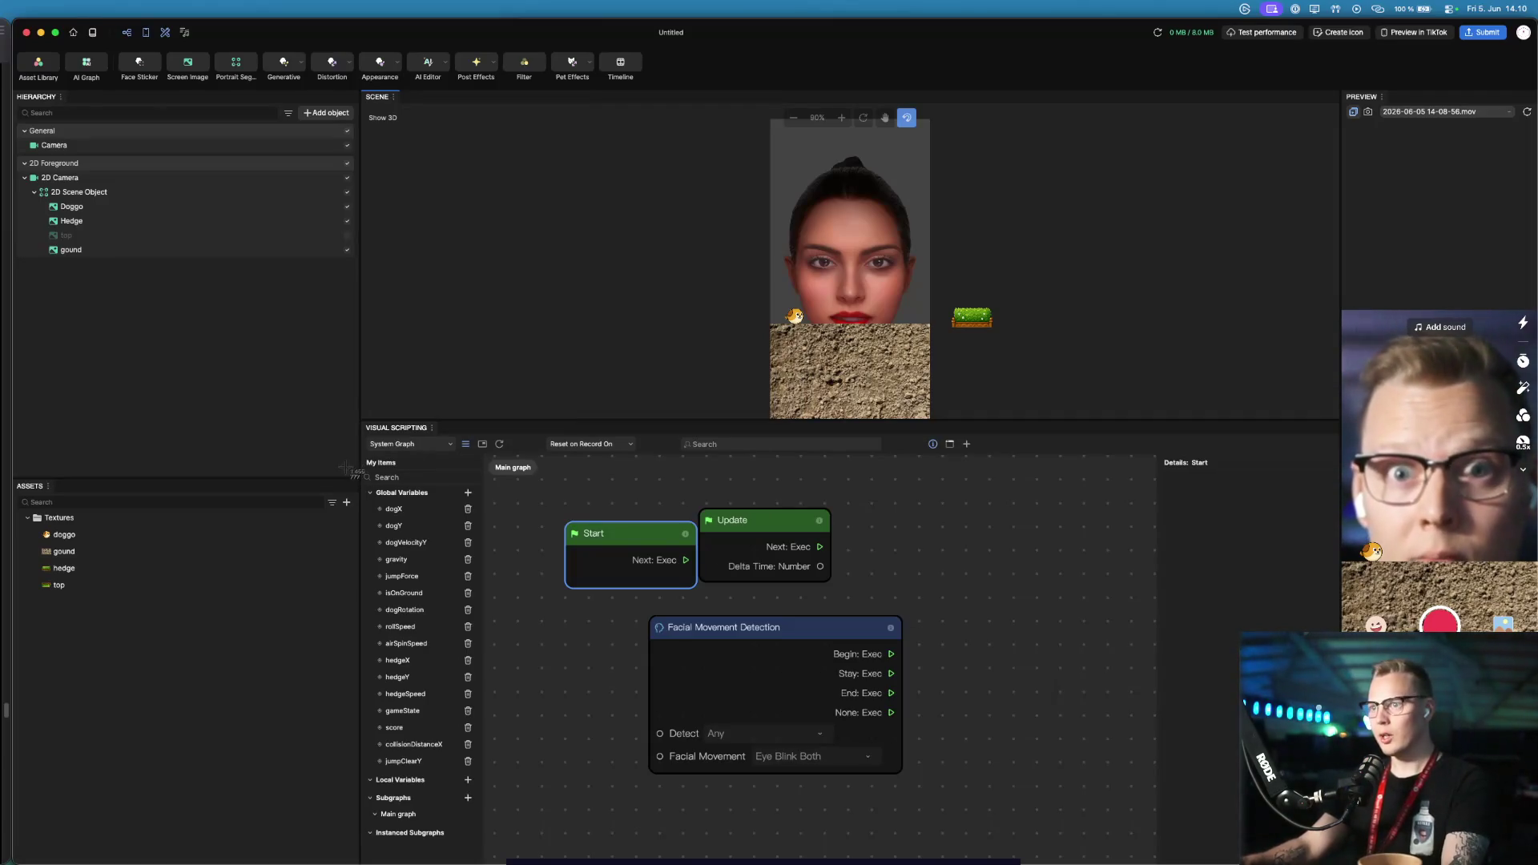
{"action": "mouse_move", "coordinate": [373, 428]}
{"action": "left_mouse_down"}
{"action": "mouse_move", "coordinate": [681, 548]}
{"action": "mouse_move", "coordinate": [1192, 805]}
{"action": "mouse_move", "coordinate": [1168, 858]}
{"action": "mouse_move", "coordinate": [446, 767]}
{"action": "left_mouse_up"}
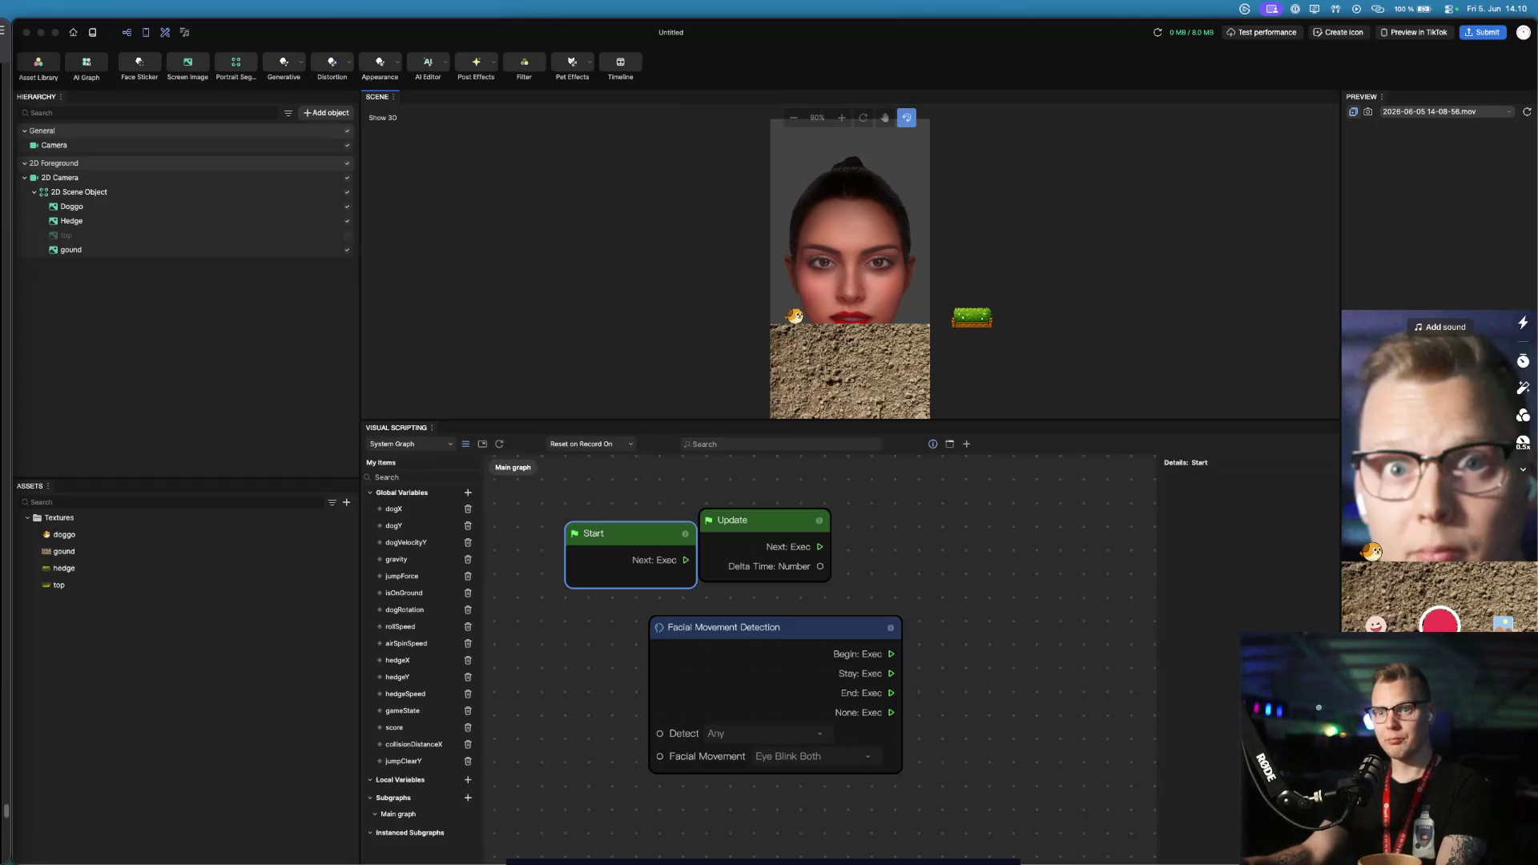
Set the Facial Movement Detection node to Face 0 and Eye Blink Either
{"action": "left_click", "coordinate": [765, 733]}
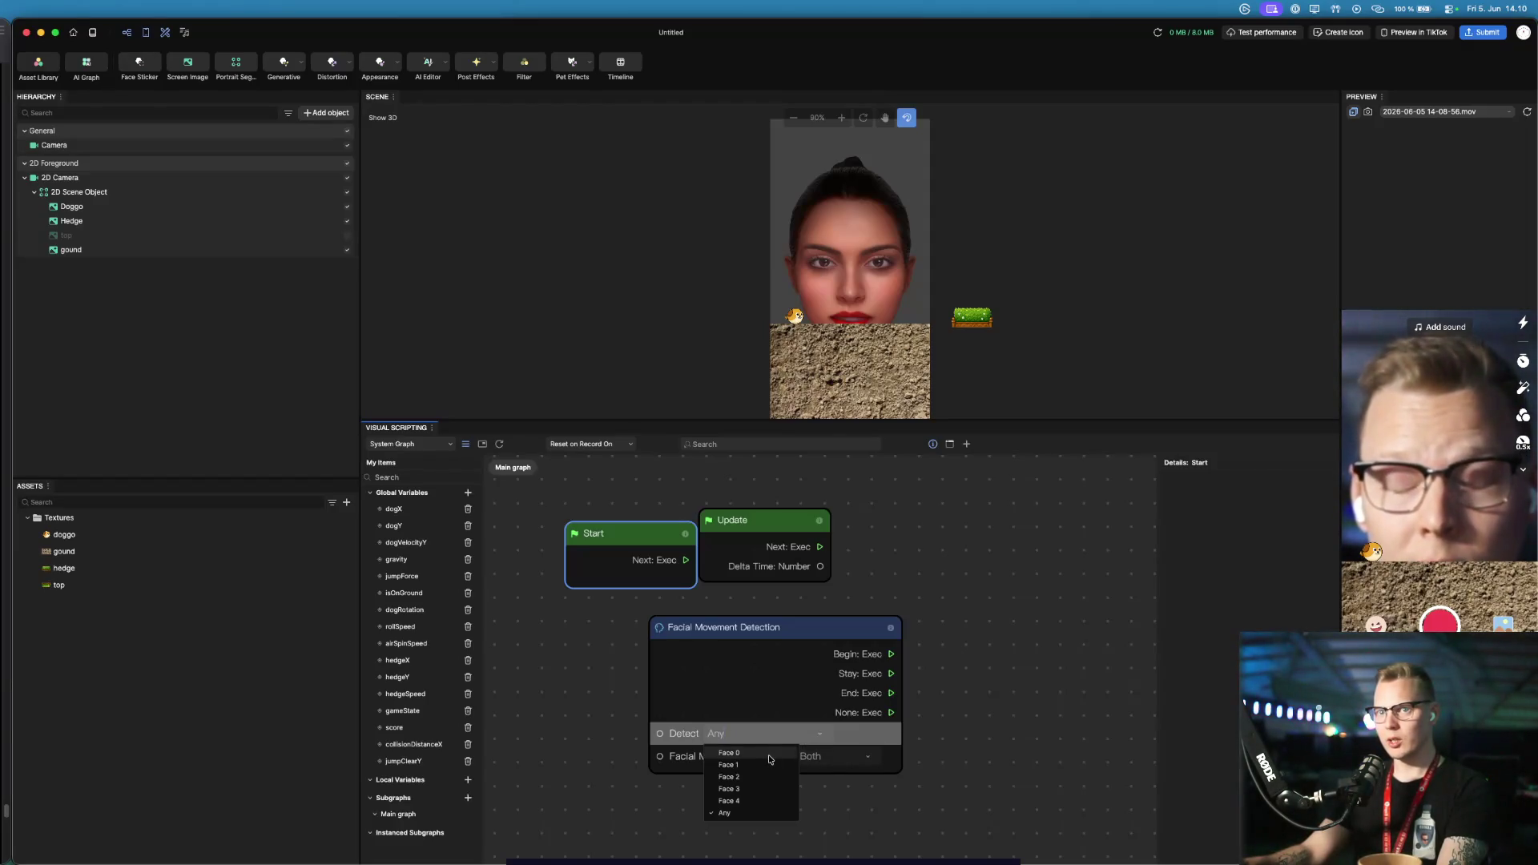
{"action": "left_click", "coordinate": [769, 754]}
{"action": "left_click", "coordinate": [801, 756]}
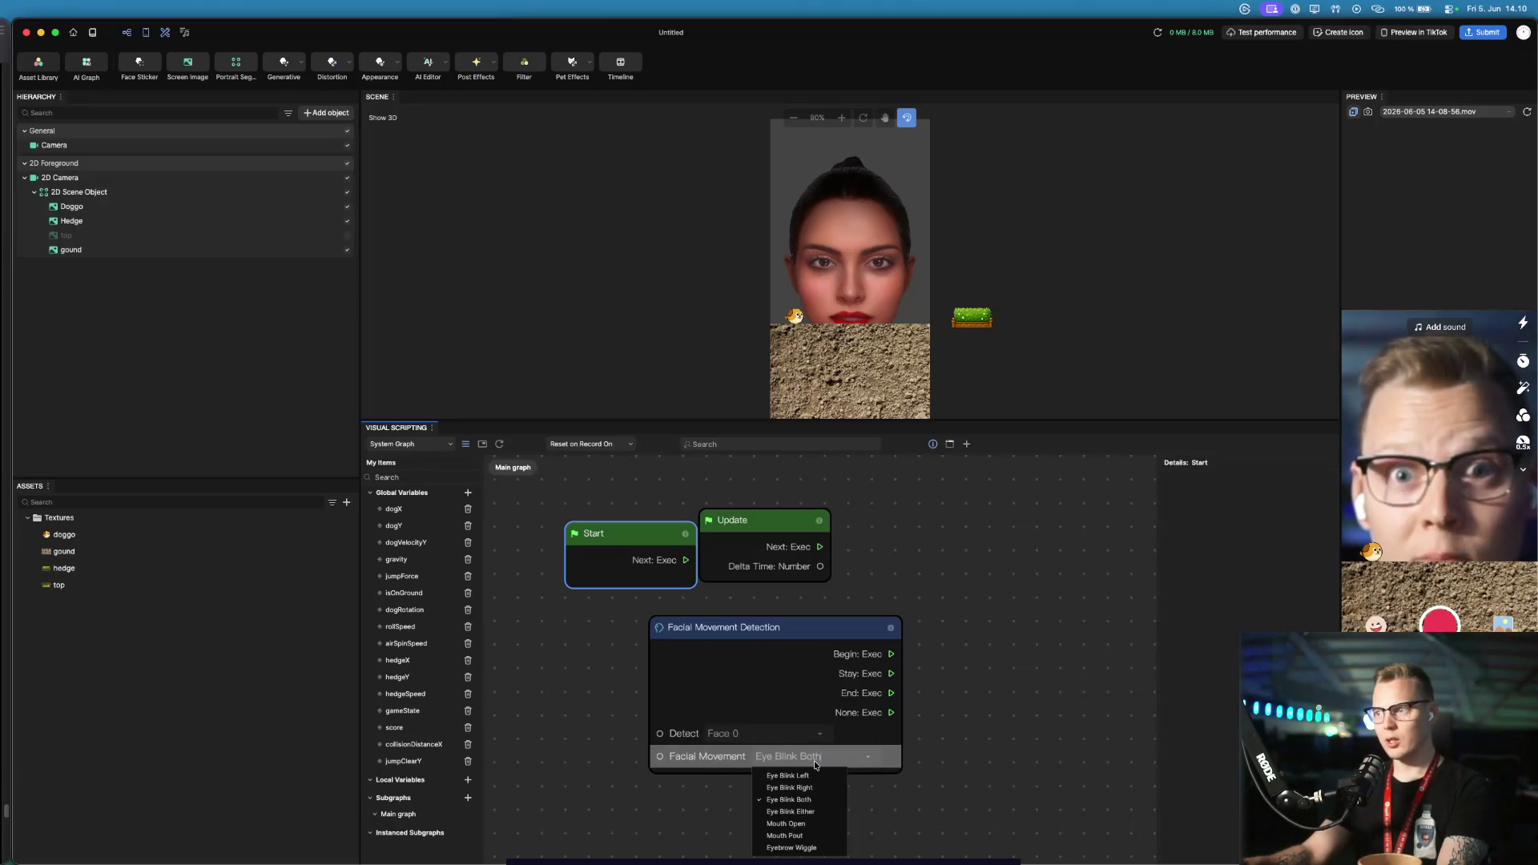
{"action": "left_click", "coordinate": [840, 812]}
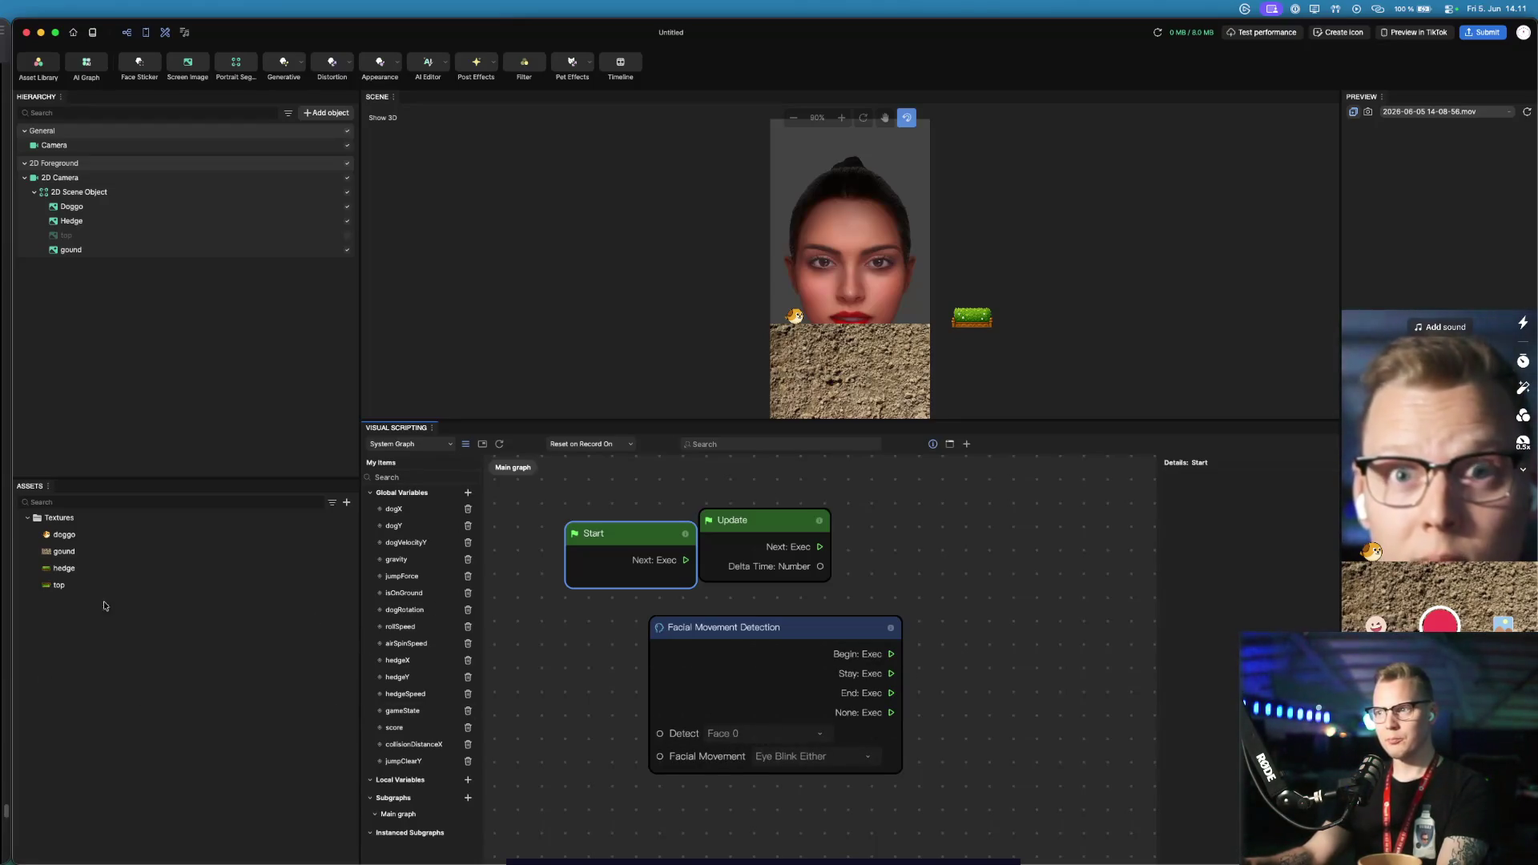
{"action": "left_click", "coordinate": [890, 656]}
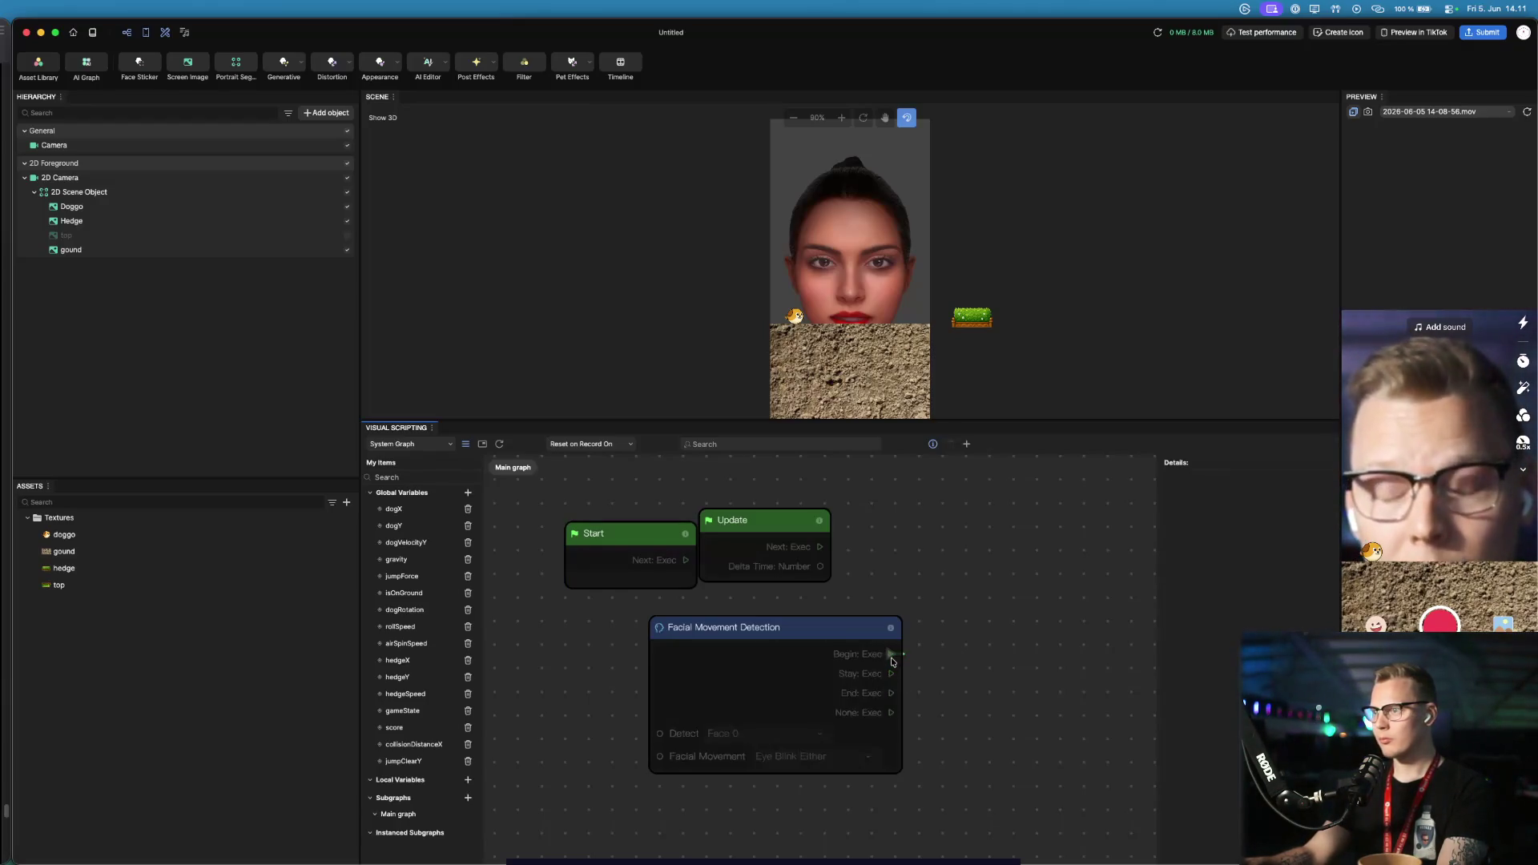
Pull from the blink Begin output and try a 'logic' node search, then close the library
{"action": "left_click_drag", "start_coordinate": [892, 656], "coordinate": [971, 660]}
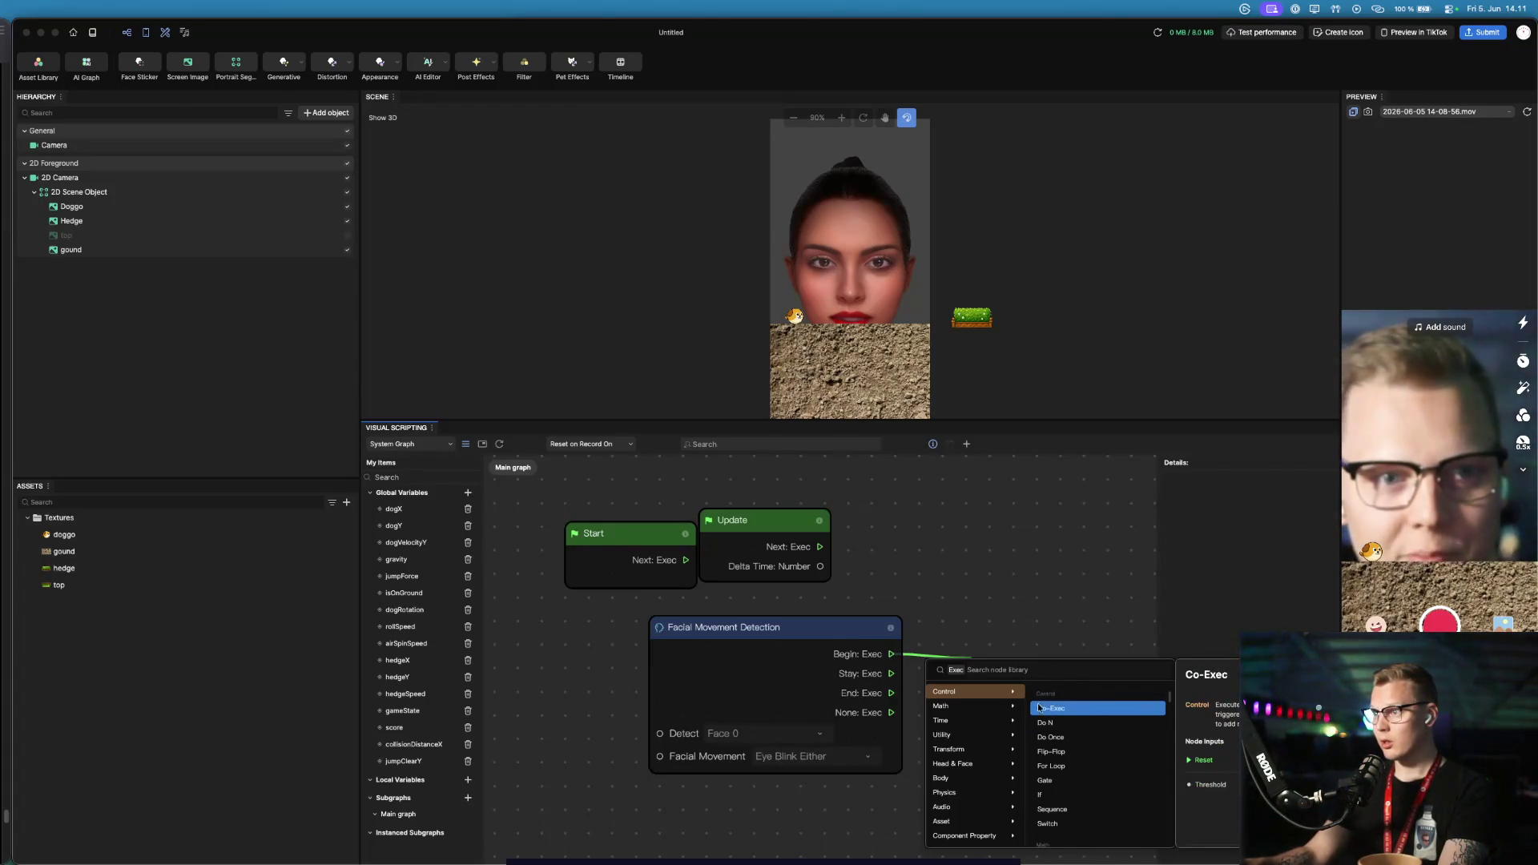
{"action": "mouse_move", "coordinate": [977, 710]}
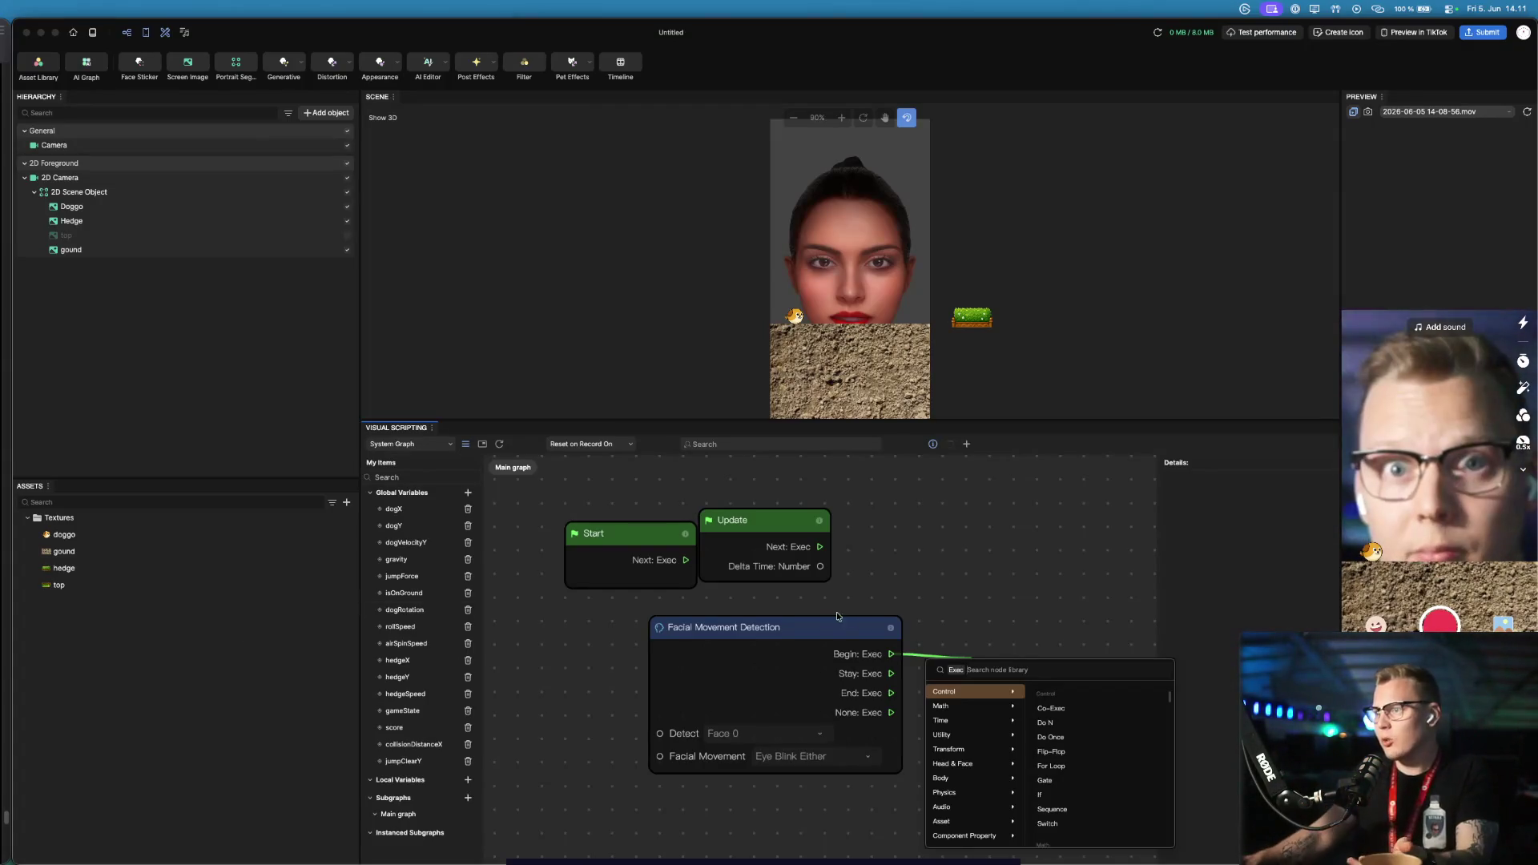
{"action": "type", "text": "logic"}
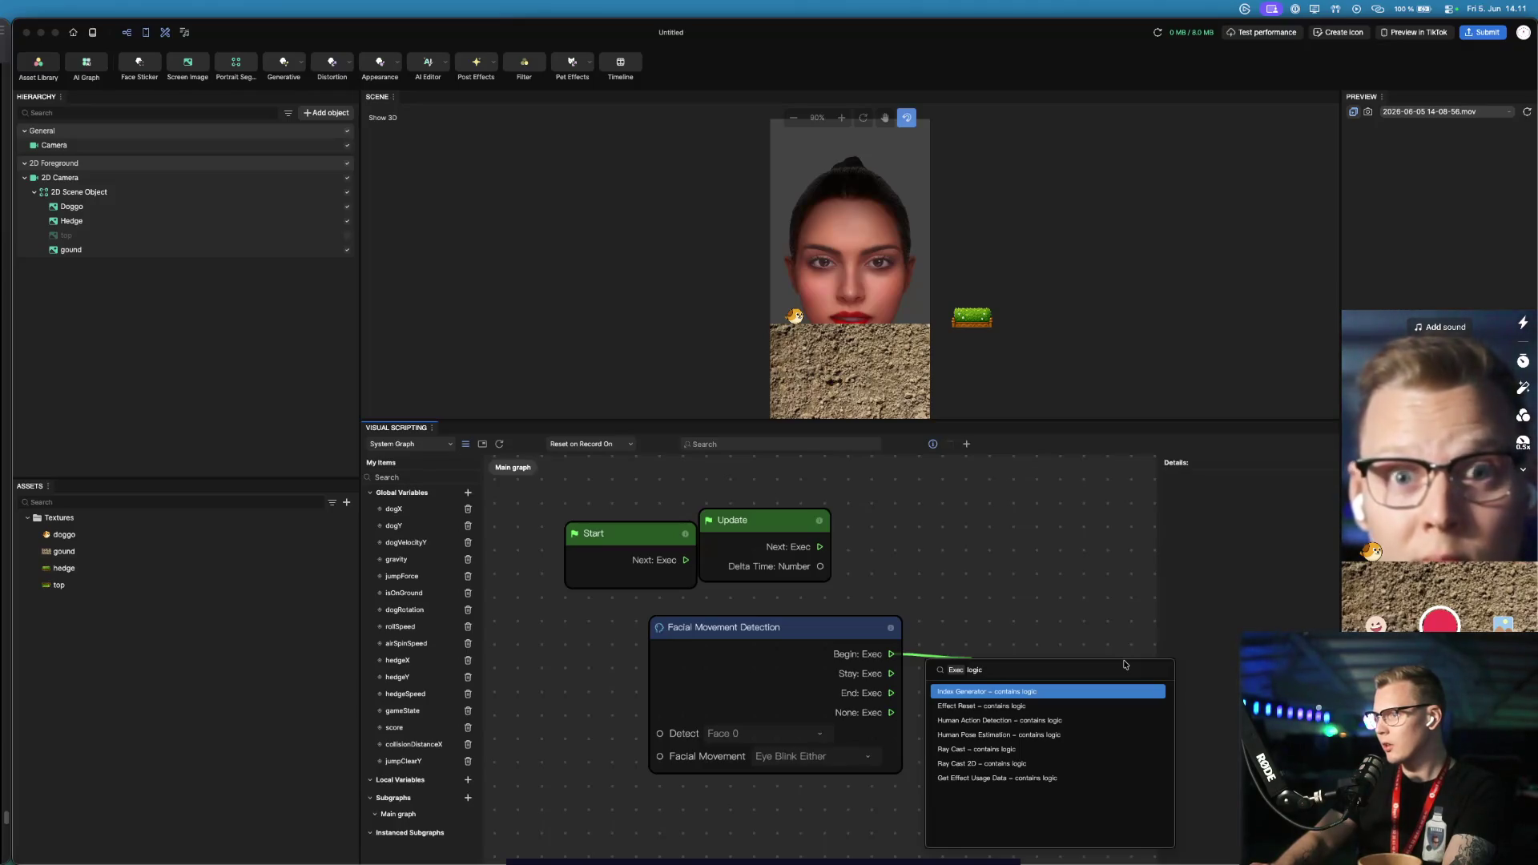
{"action": "key", "text": "BackSpace"}
{"action": "key", "text": "BackSpace"}
{"action": "key", "text": "BackSpace"}
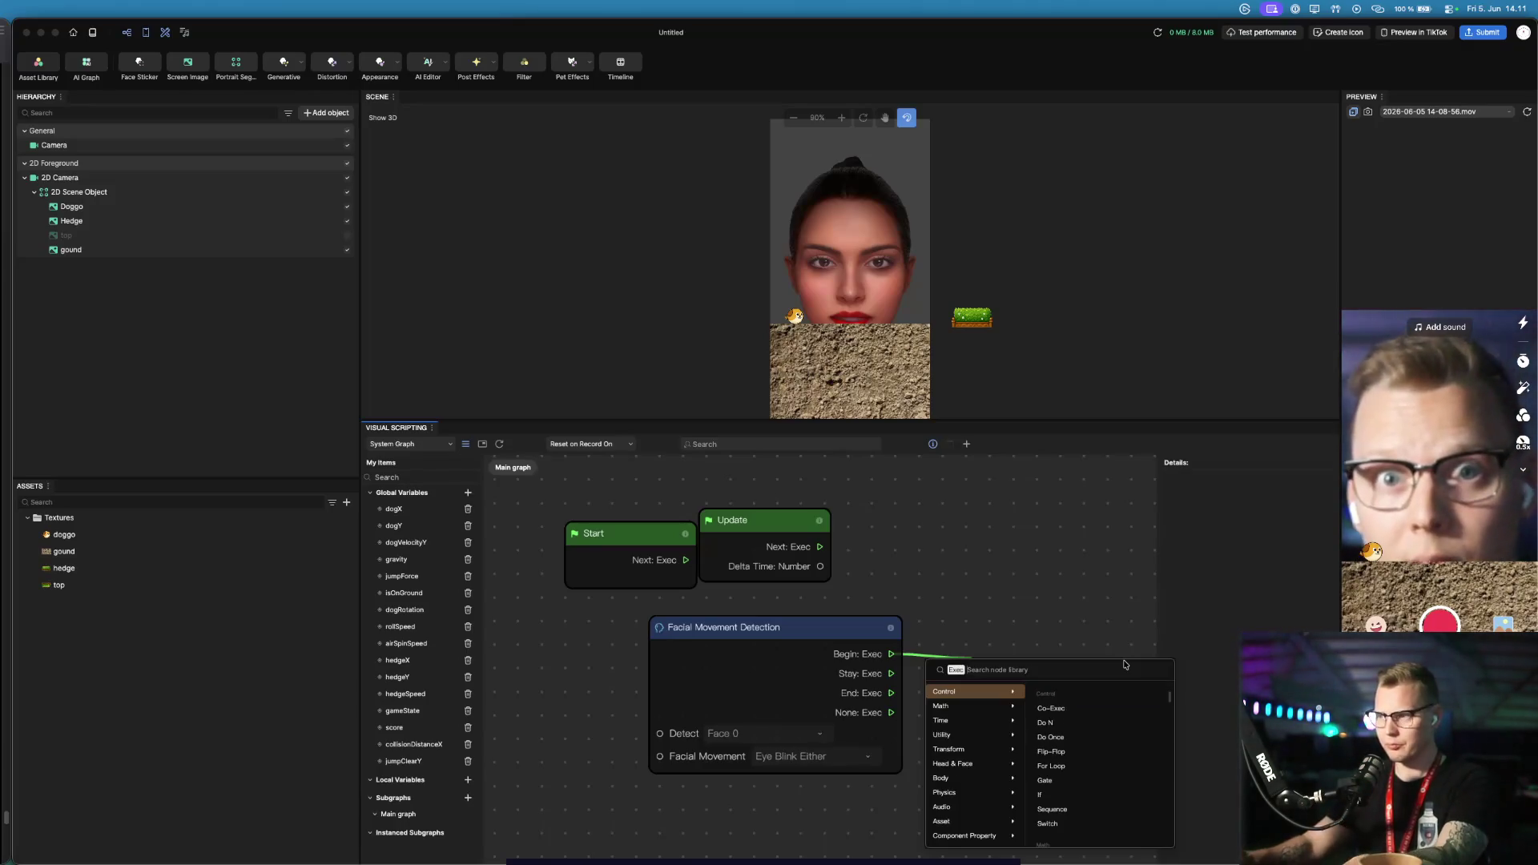
{"action": "mouse_move", "coordinate": [635, 606]}
{"action": "left_mouse_down"}
{"action": "mouse_move", "coordinate": [1149, 842]}
{"action": "mouse_move", "coordinate": [1022, 735]}
{"action": "left_mouse_up"}
{"action": "left_click", "coordinate": [470, 331]}
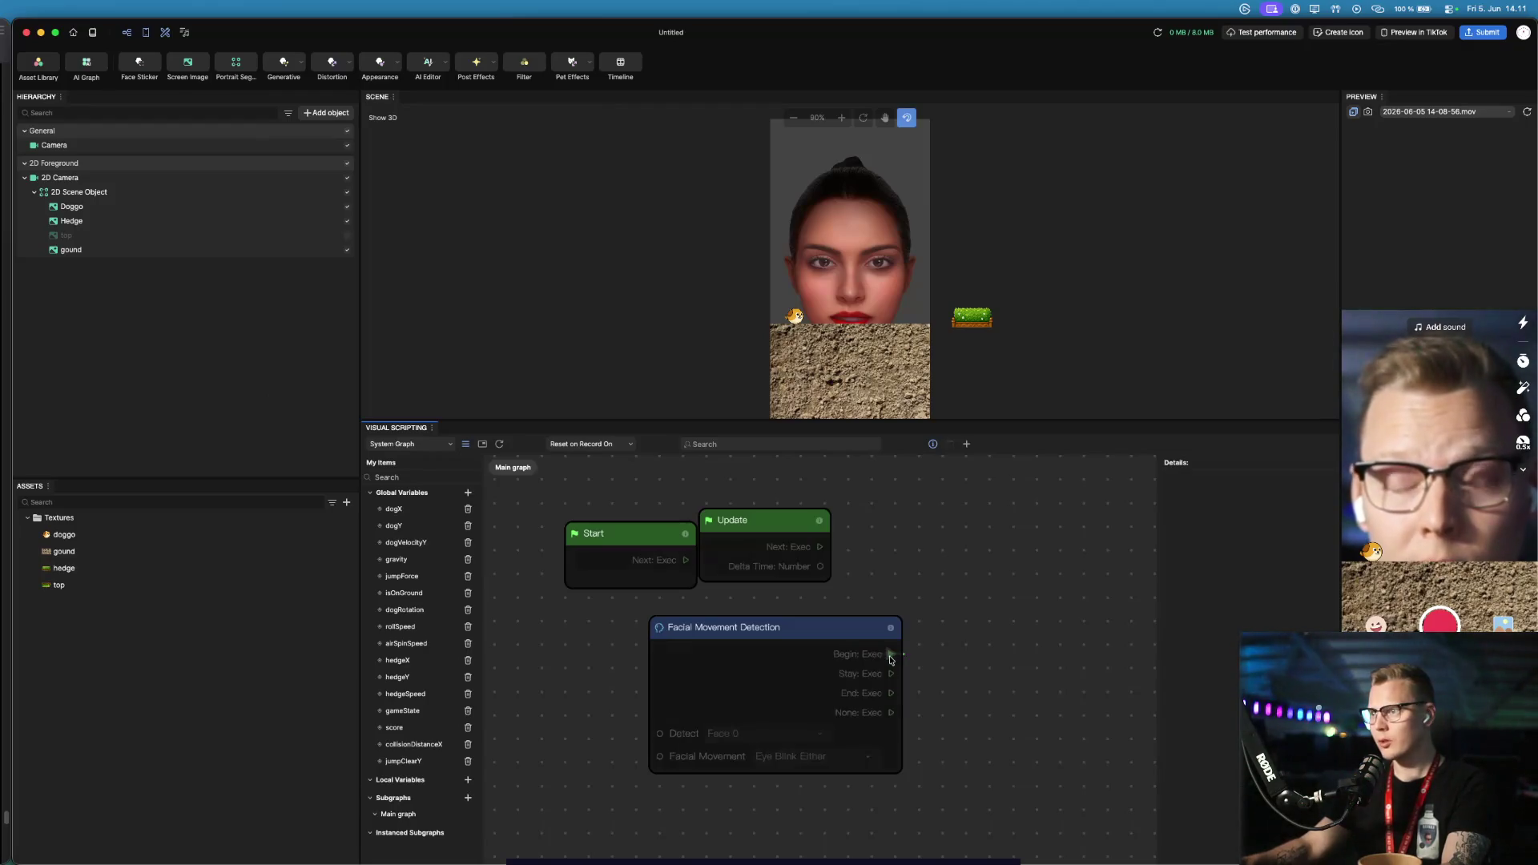
{"action": "left_click_drag", "start_coordinate": [891, 655], "coordinate": [978, 662]}
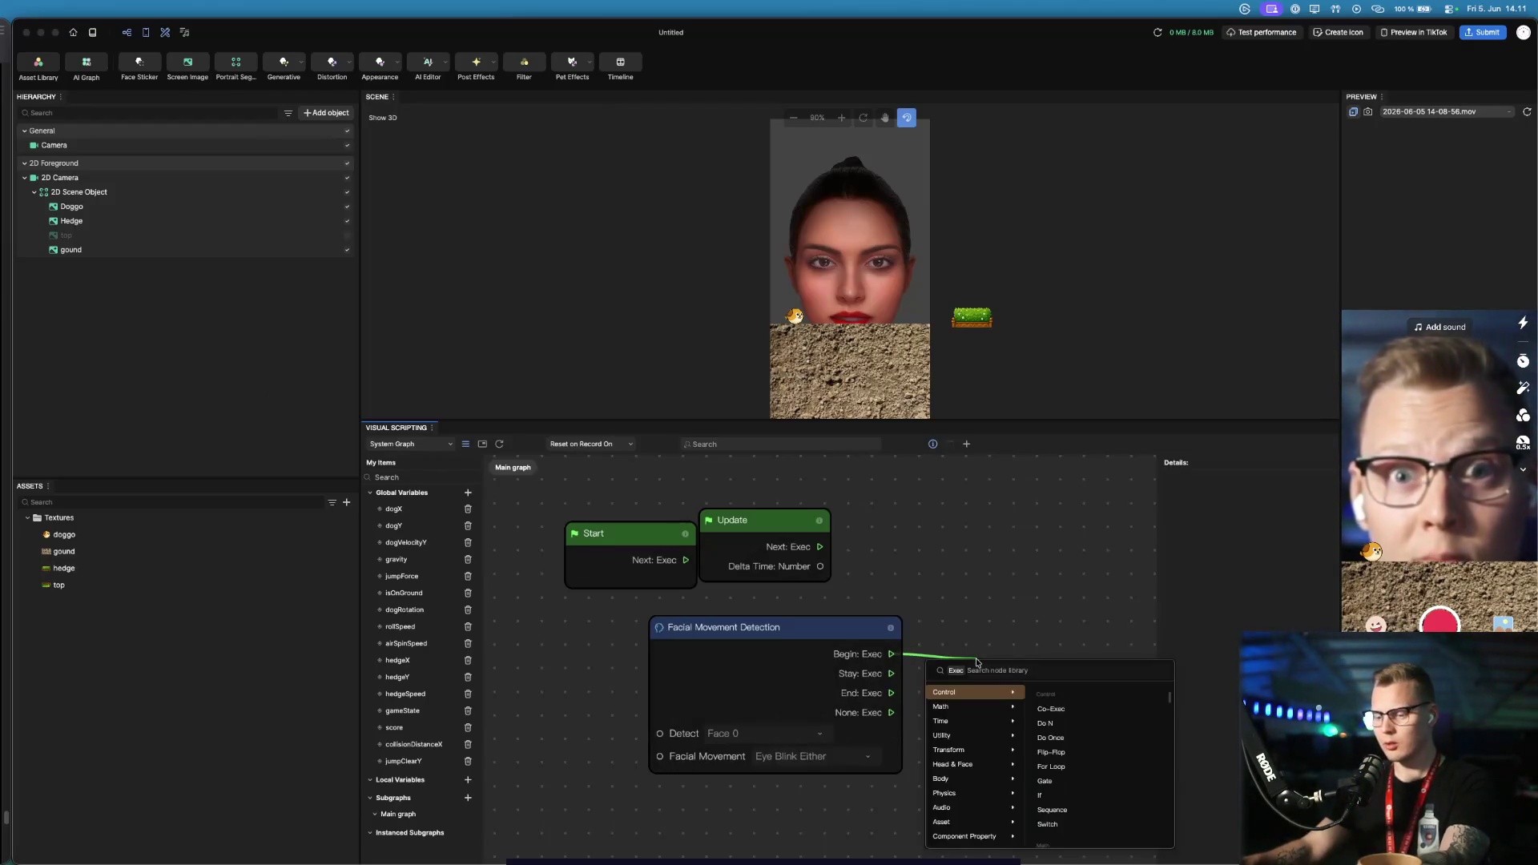
{"action": "mouse_move", "coordinate": [629, 584]}
{"action": "left_mouse_down"}
{"action": "mouse_move", "coordinate": [909, 745]}
{"action": "mouse_move", "coordinate": [1234, 861]}
{"action": "left_mouse_up"}
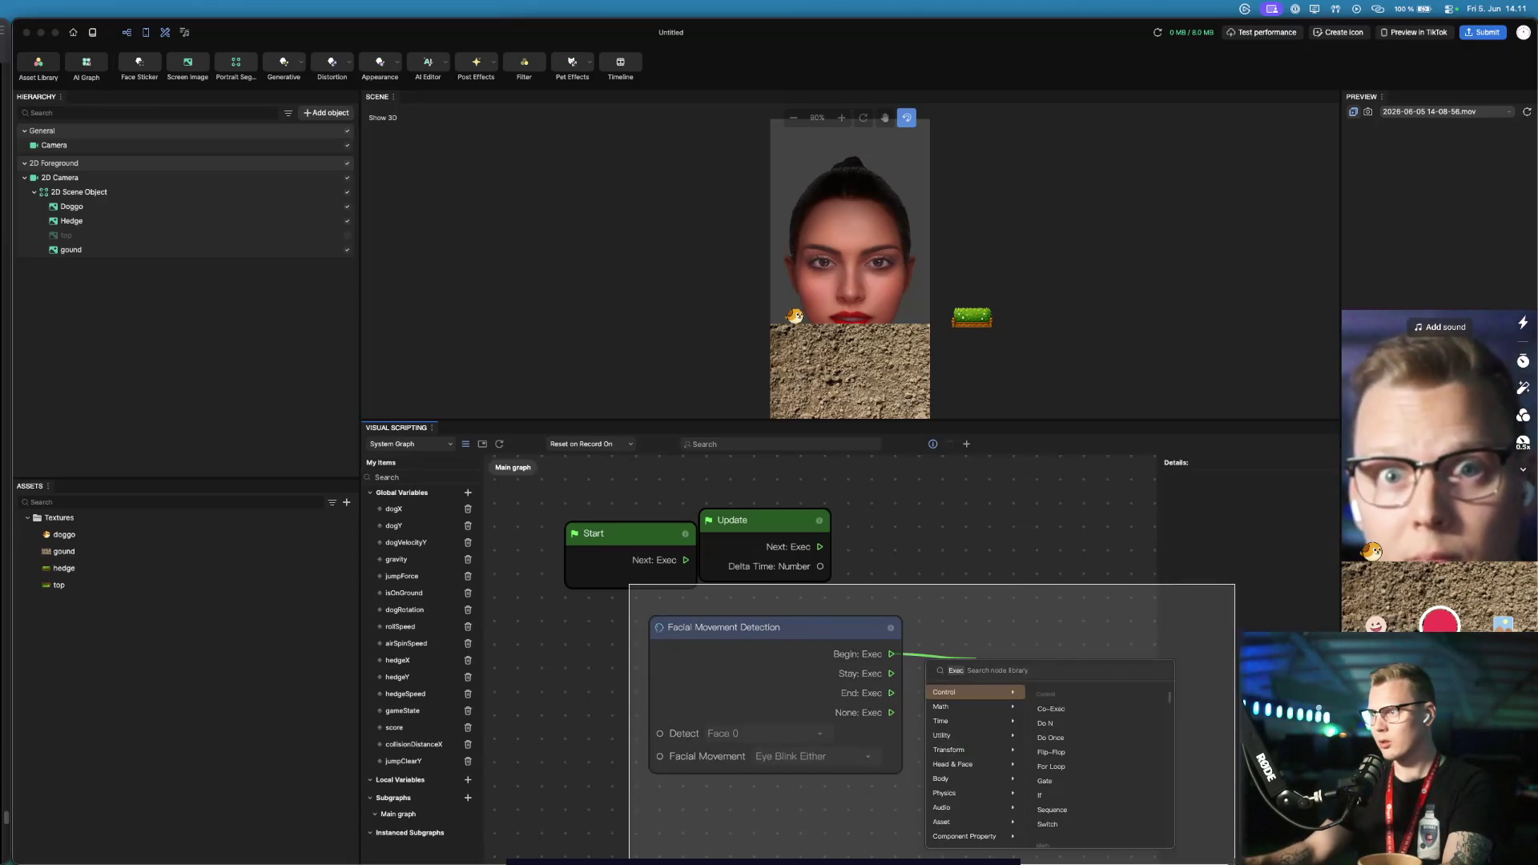
{"action": "key", "text": "Escape"}
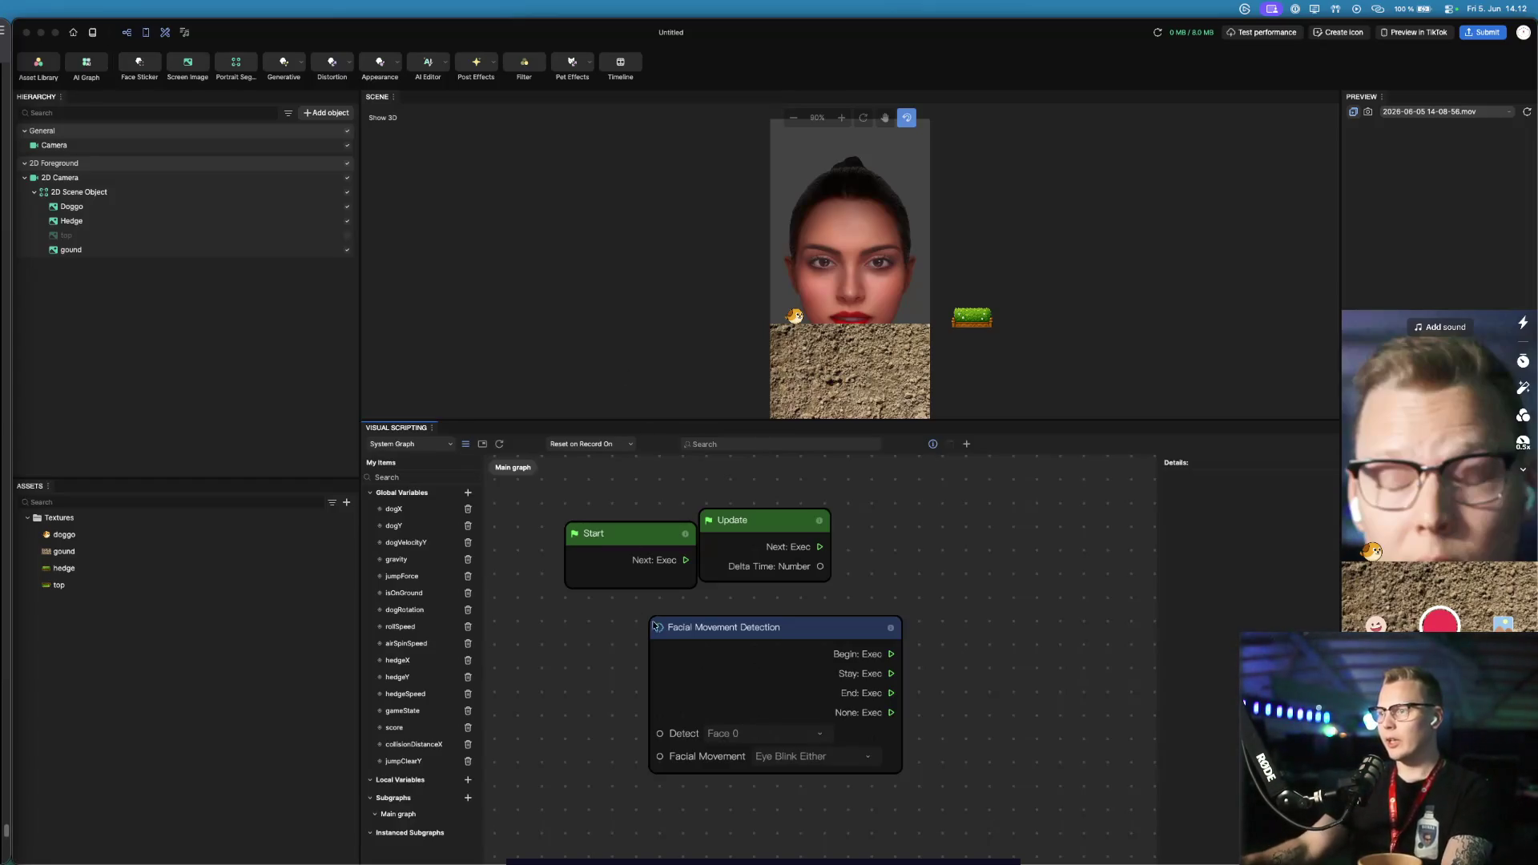
Drag a new connection from Begin and browse the Control category toward If
{"action": "left_click_drag", "start_coordinate": [891, 653], "coordinate": [986, 647]}
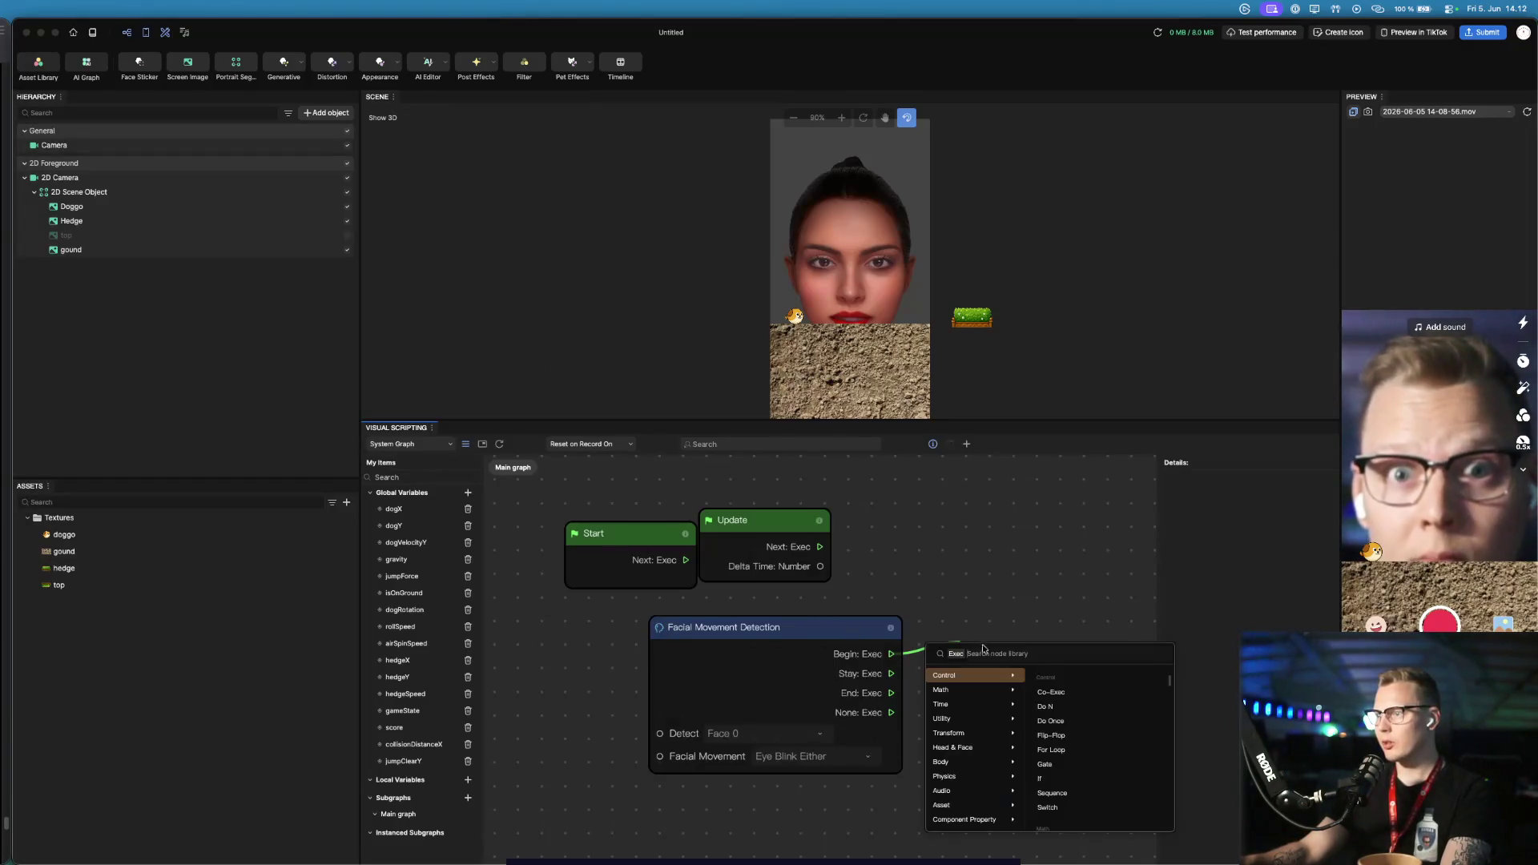
{"action": "type", "text": "c"}
{"action": "key", "text": "BackSpace"}
{"action": "mouse_move", "coordinate": [1013, 689]}
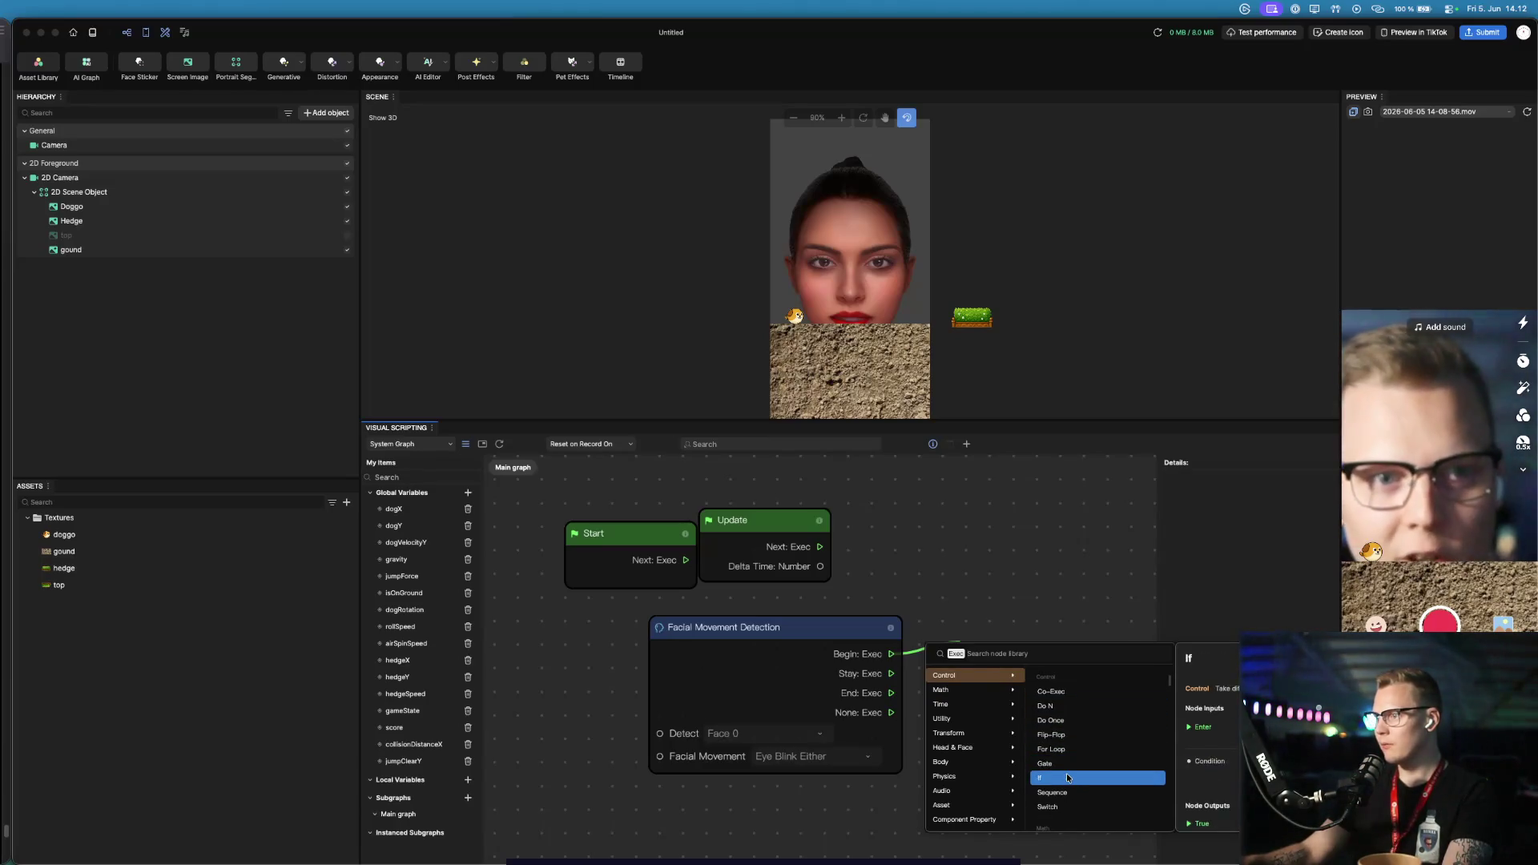
Add an If node off the Begin output and arrange both nodes side by side
{"action": "left_click", "coordinate": [1068, 778]}
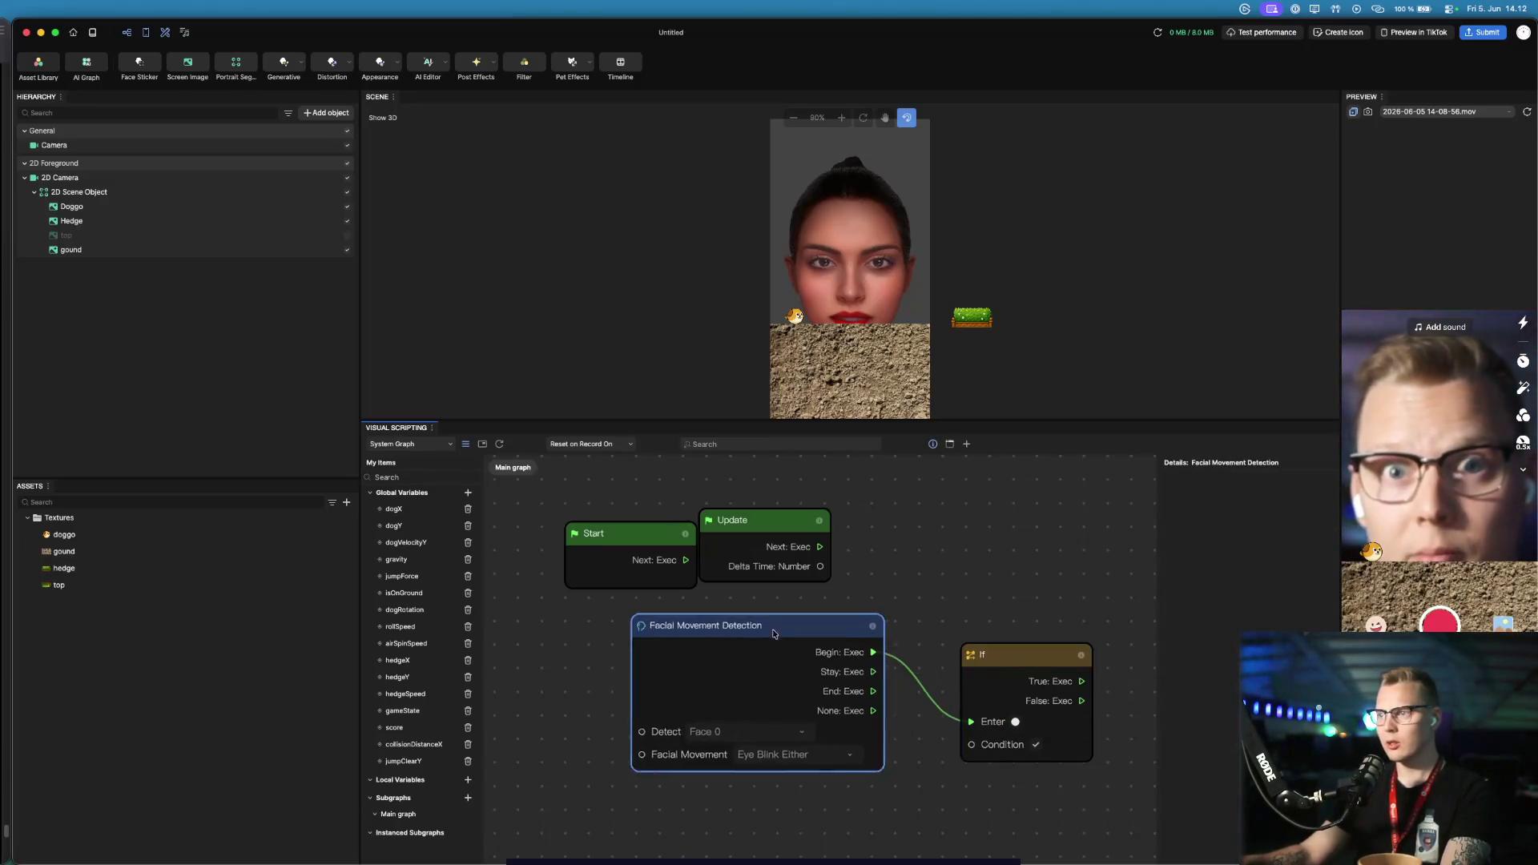
{"action": "left_click_drag", "start_coordinate": [810, 629], "coordinate": [698, 638]}
{"action": "left_click_drag", "start_coordinate": [1002, 660], "coordinate": [899, 625]}
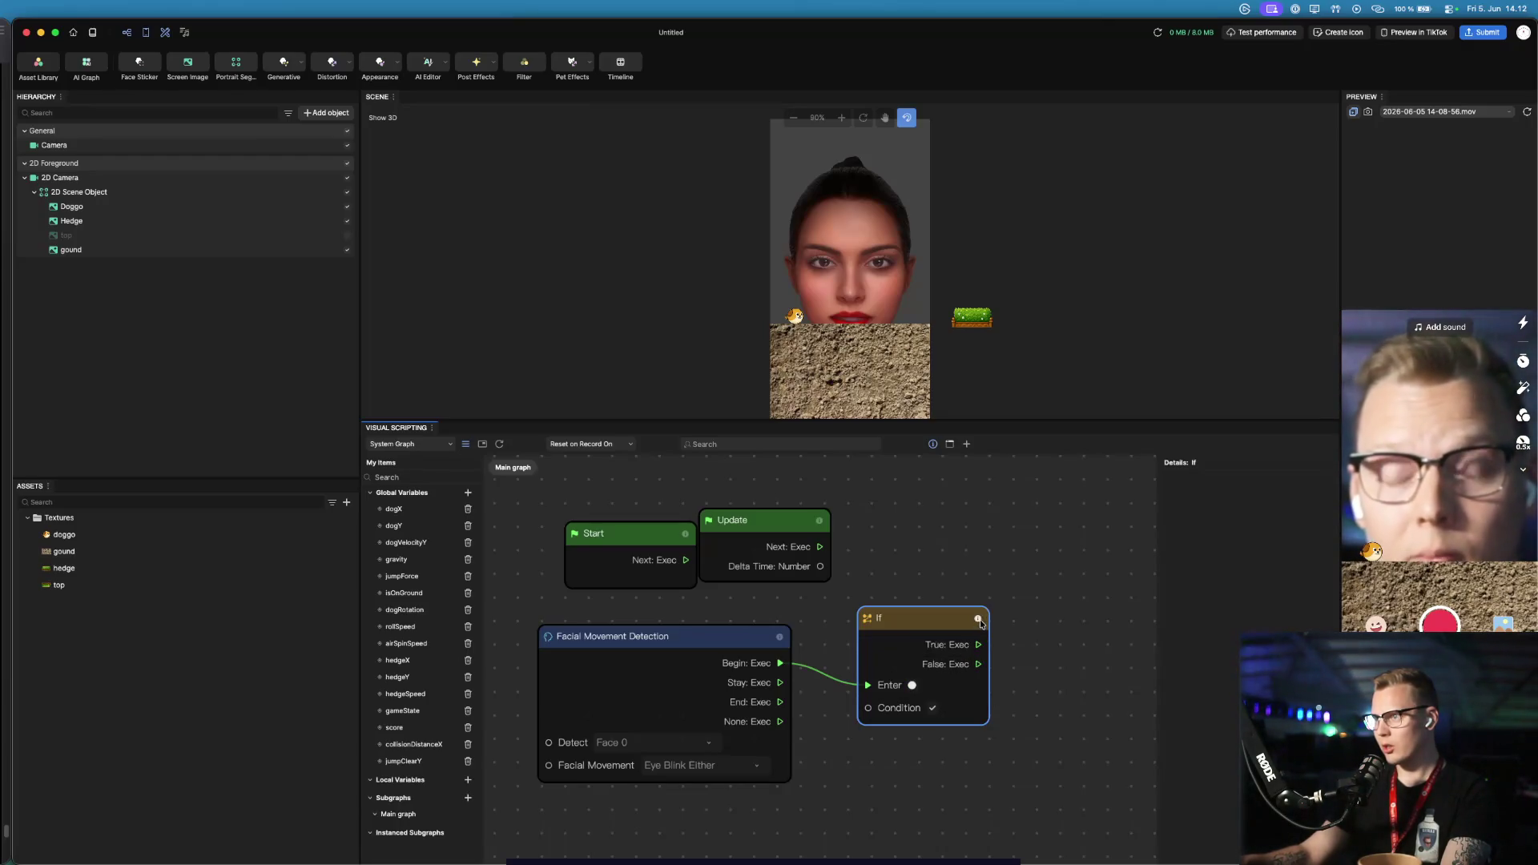
{"action": "mouse_move", "coordinate": [978, 618]}
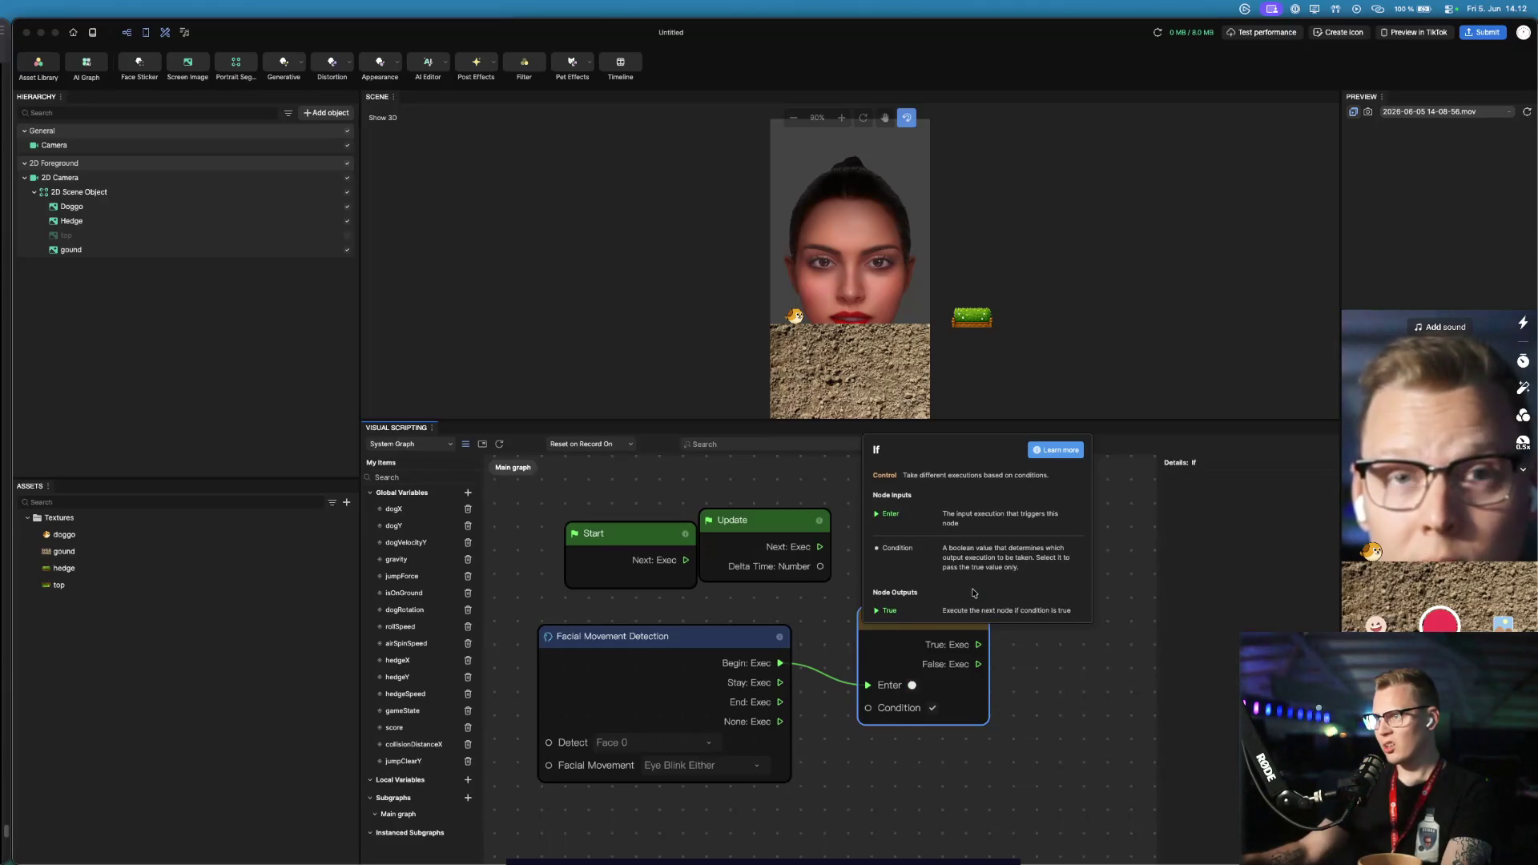
{"action": "left_click_drag", "start_coordinate": [872, 715], "coordinate": [847, 759]}
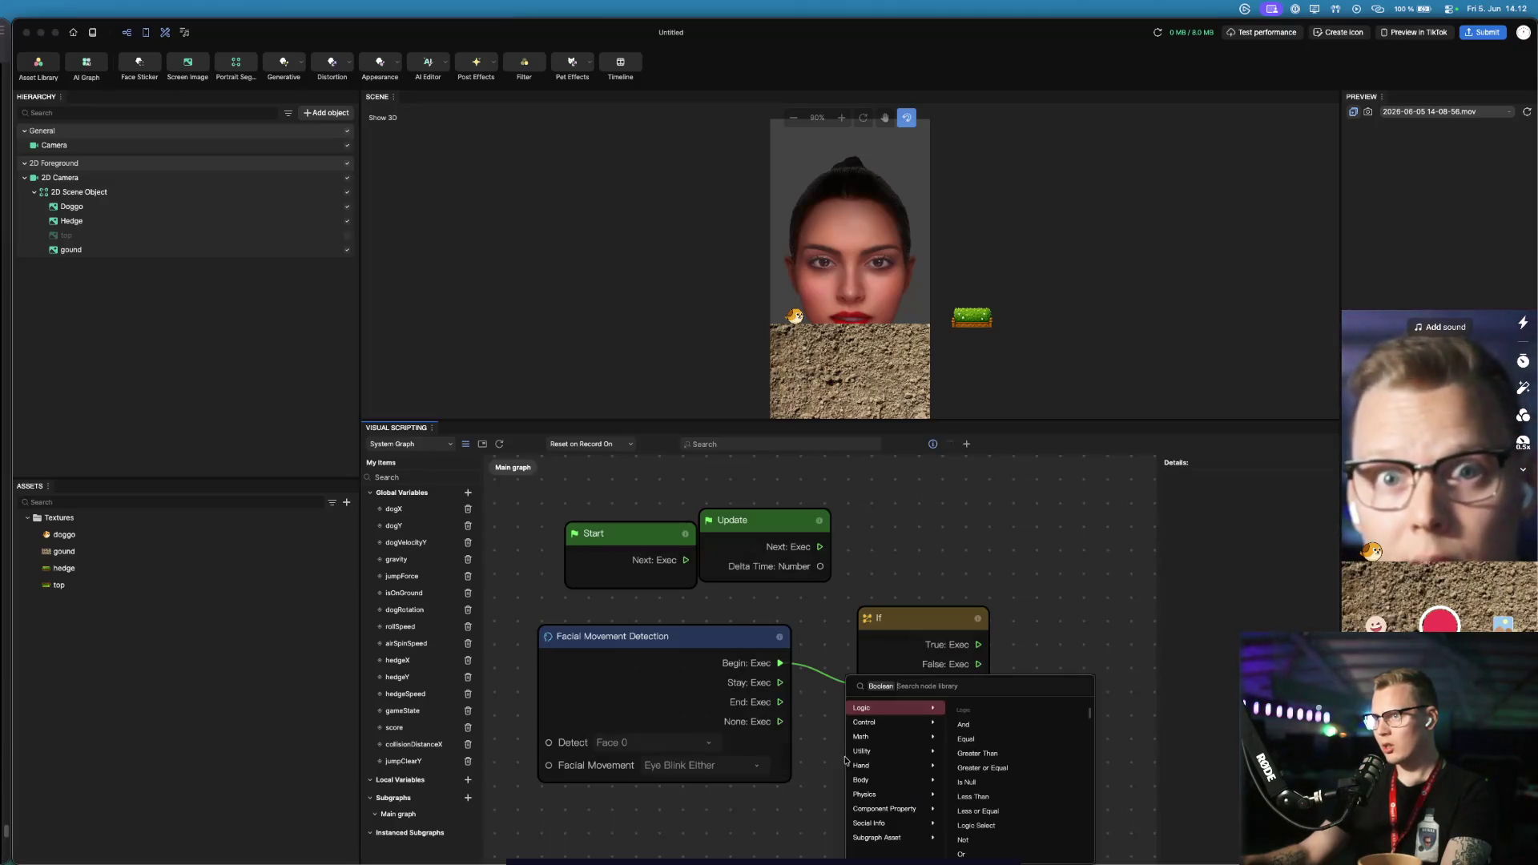
{"action": "type", "text": "ga,e"}
{"action": "key", "text": "BackSpace"}
{"action": "key", "text": "BackSpace"}
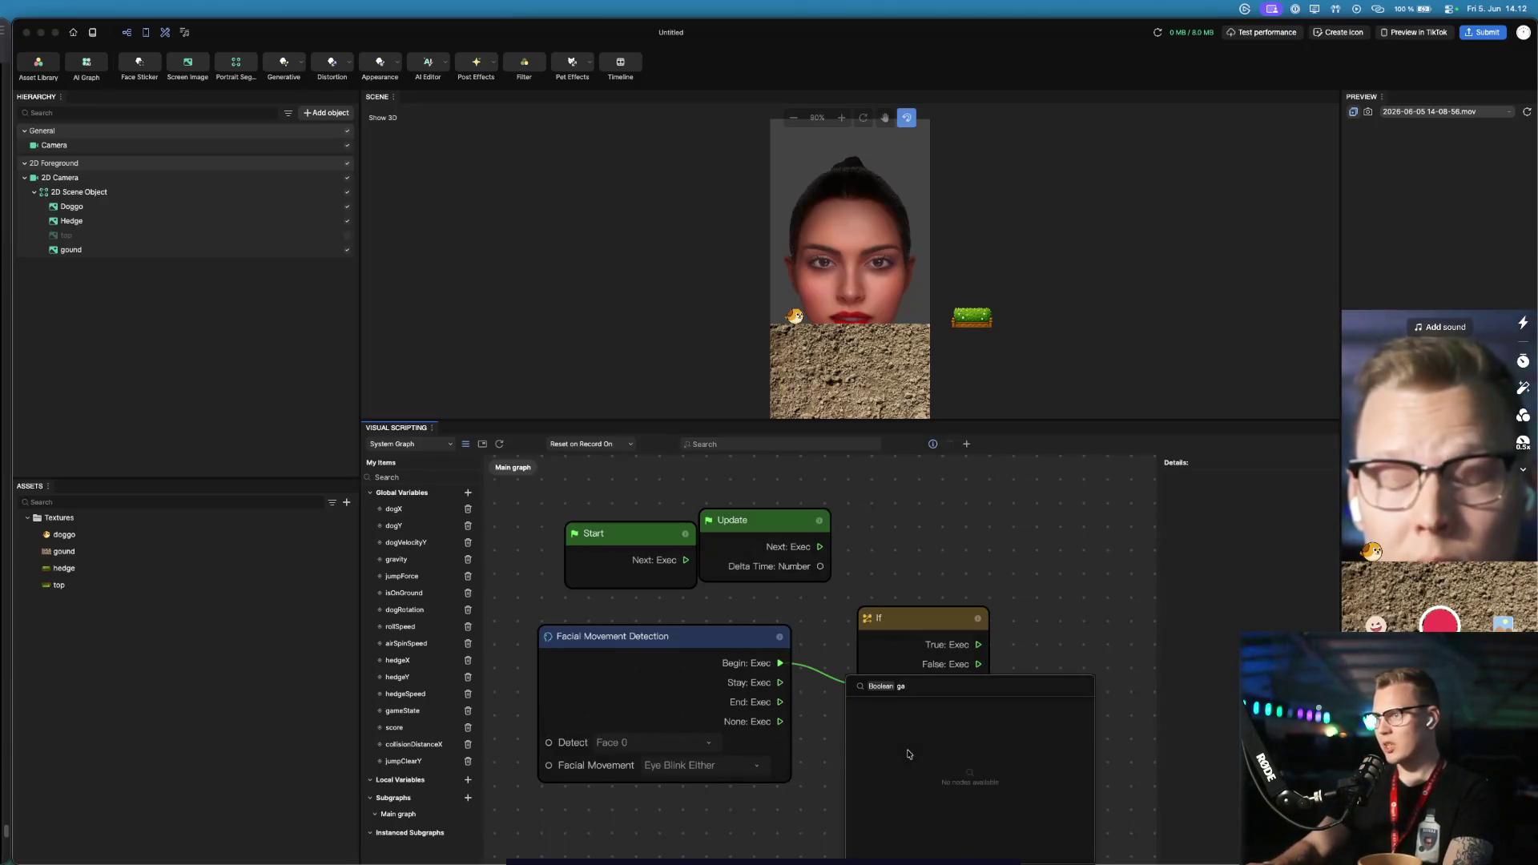
{"action": "type", "text": "mesta"}
{"action": "key", "text": "BackSpace"}
{"action": "key", "text": "BackSpace"}
{"action": "key", "text": "BackSpace"}
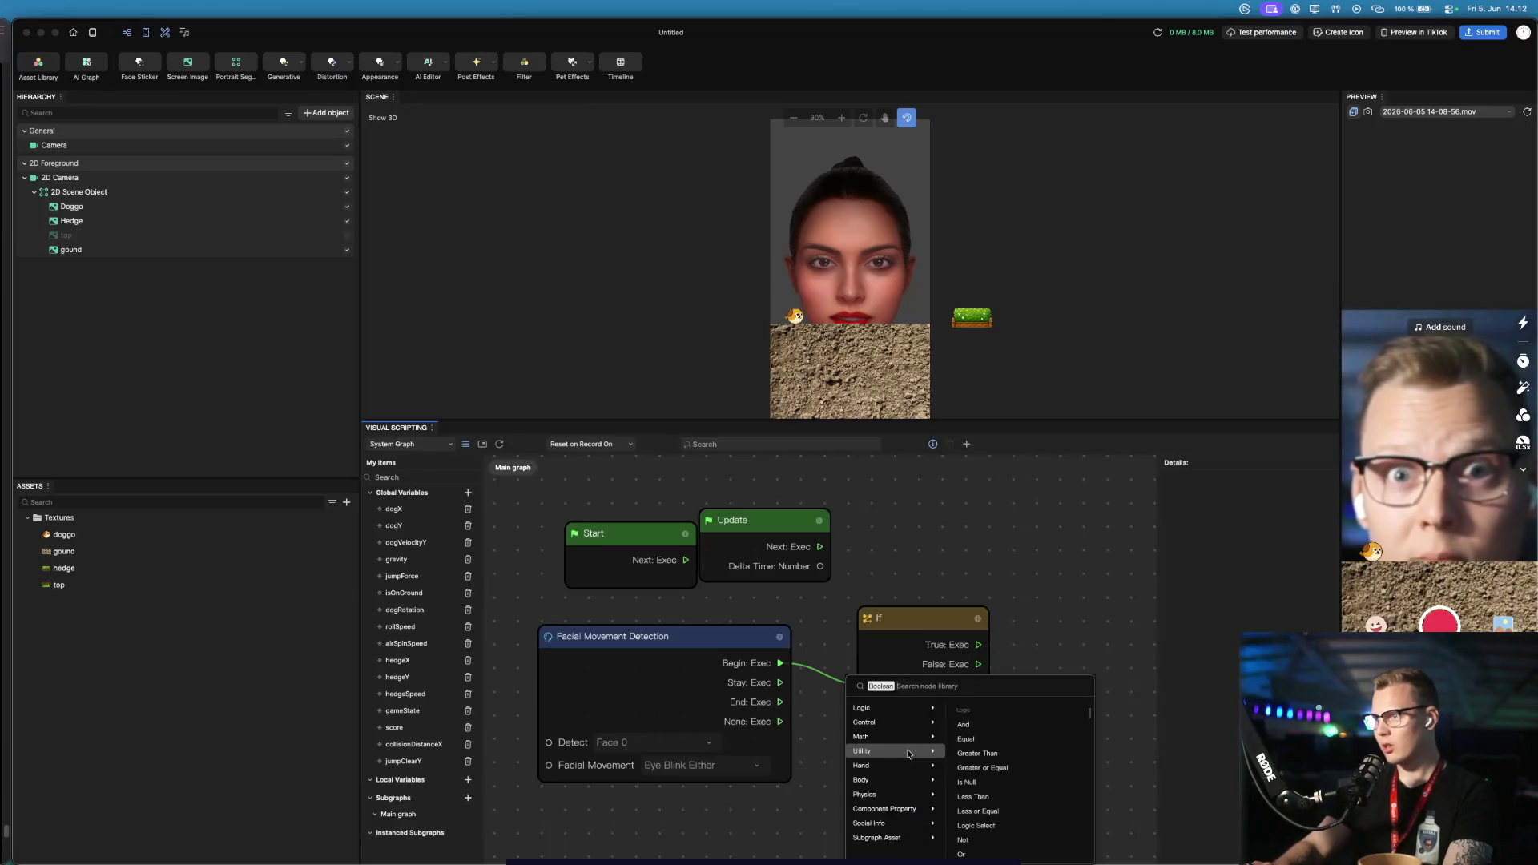
{"action": "type", "text": "variable"}
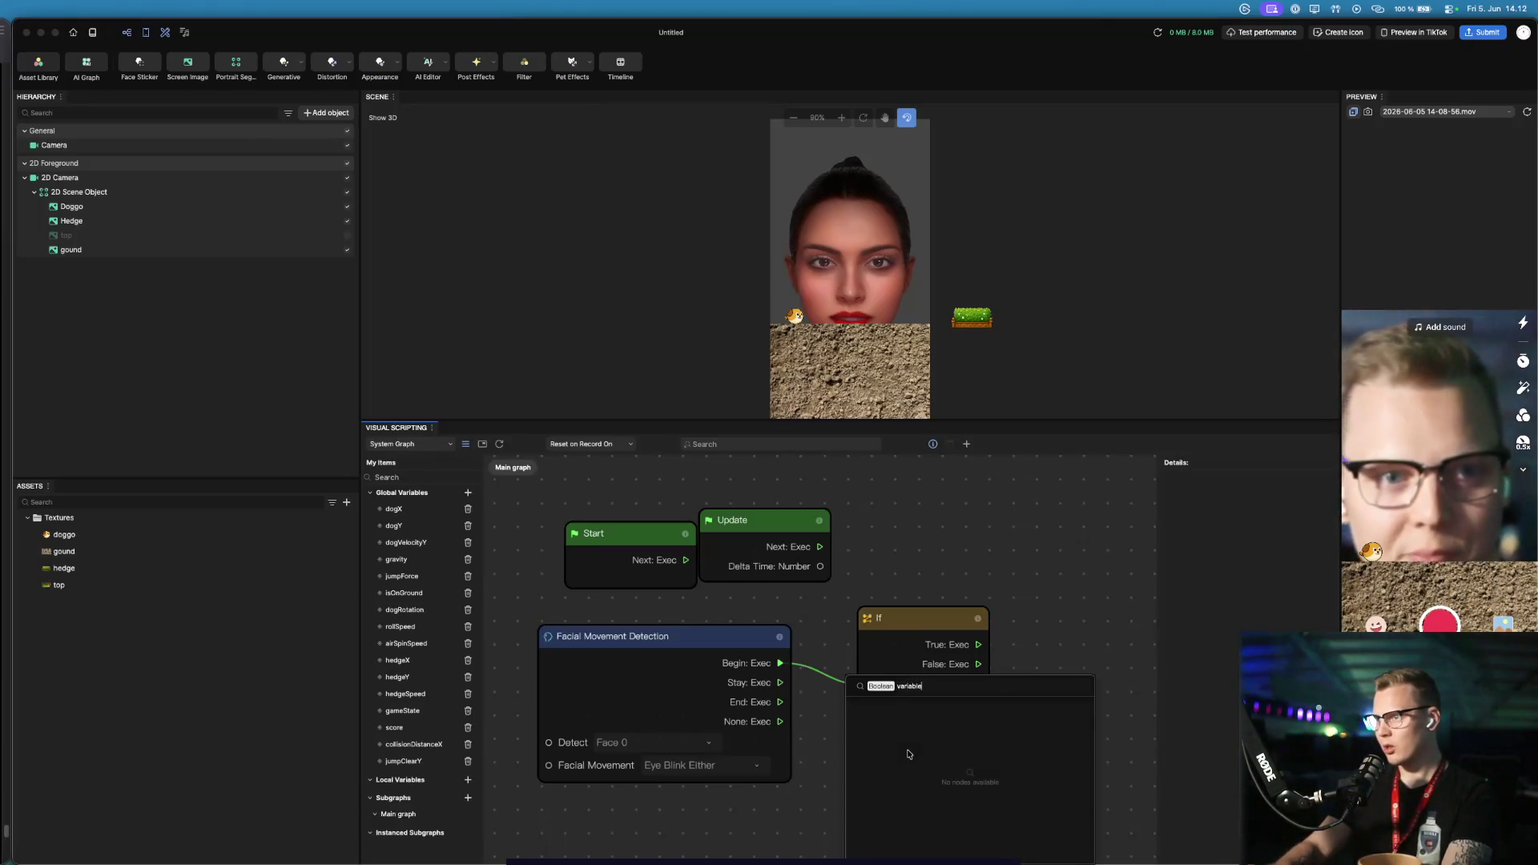
{"action": "key", "text": "Escape"}
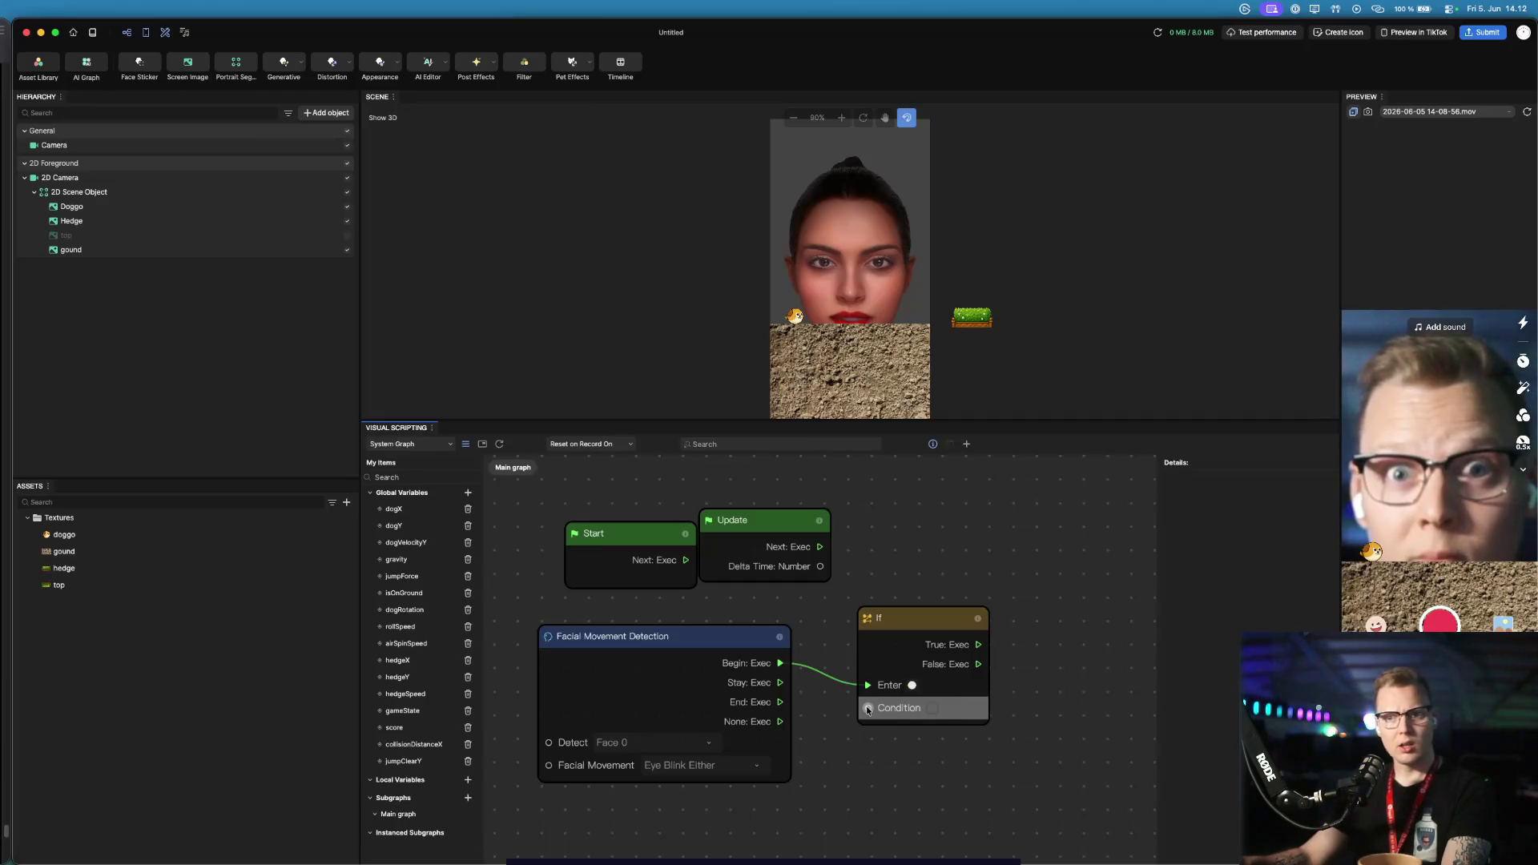
{"action": "mouse_move", "coordinate": [706, 637]}
{"action": "left_mouse_down"}
{"action": "mouse_move", "coordinate": [693, 613]}
{"action": "mouse_move", "coordinate": [673, 614]}
{"action": "left_mouse_up"}
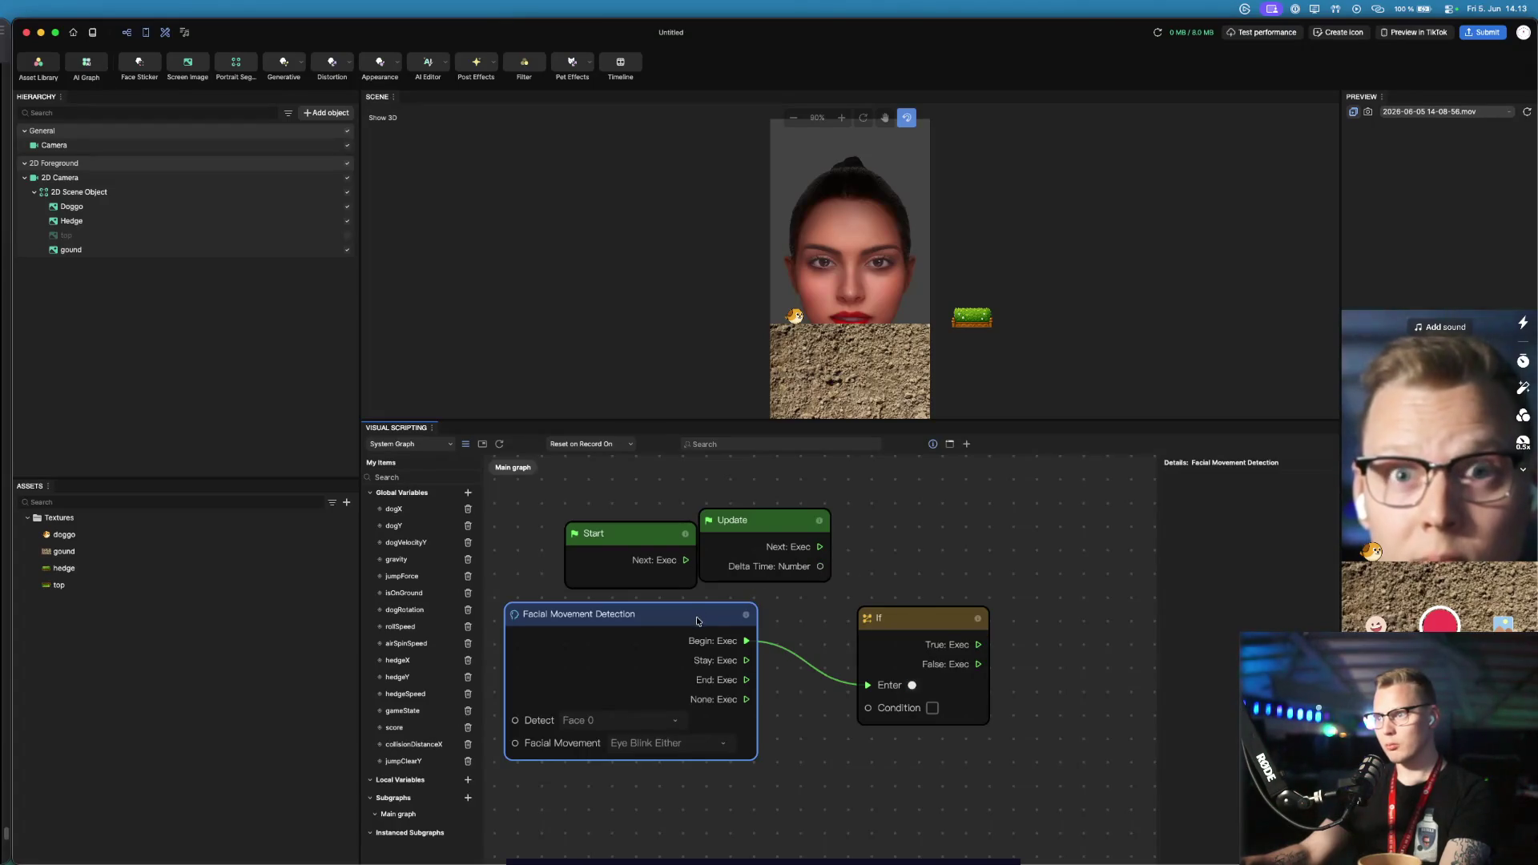
Move the Facial Movement Detection node down-right beside the If node, cancelling a stray connection
{"action": "mouse_move", "coordinate": [699, 620]}
{"action": "left_mouse_down"}
{"action": "mouse_move", "coordinate": [709, 656]}
{"action": "mouse_move", "coordinate": [750, 649]}
{"action": "mouse_move", "coordinate": [733, 662]}
{"action": "left_mouse_up"}
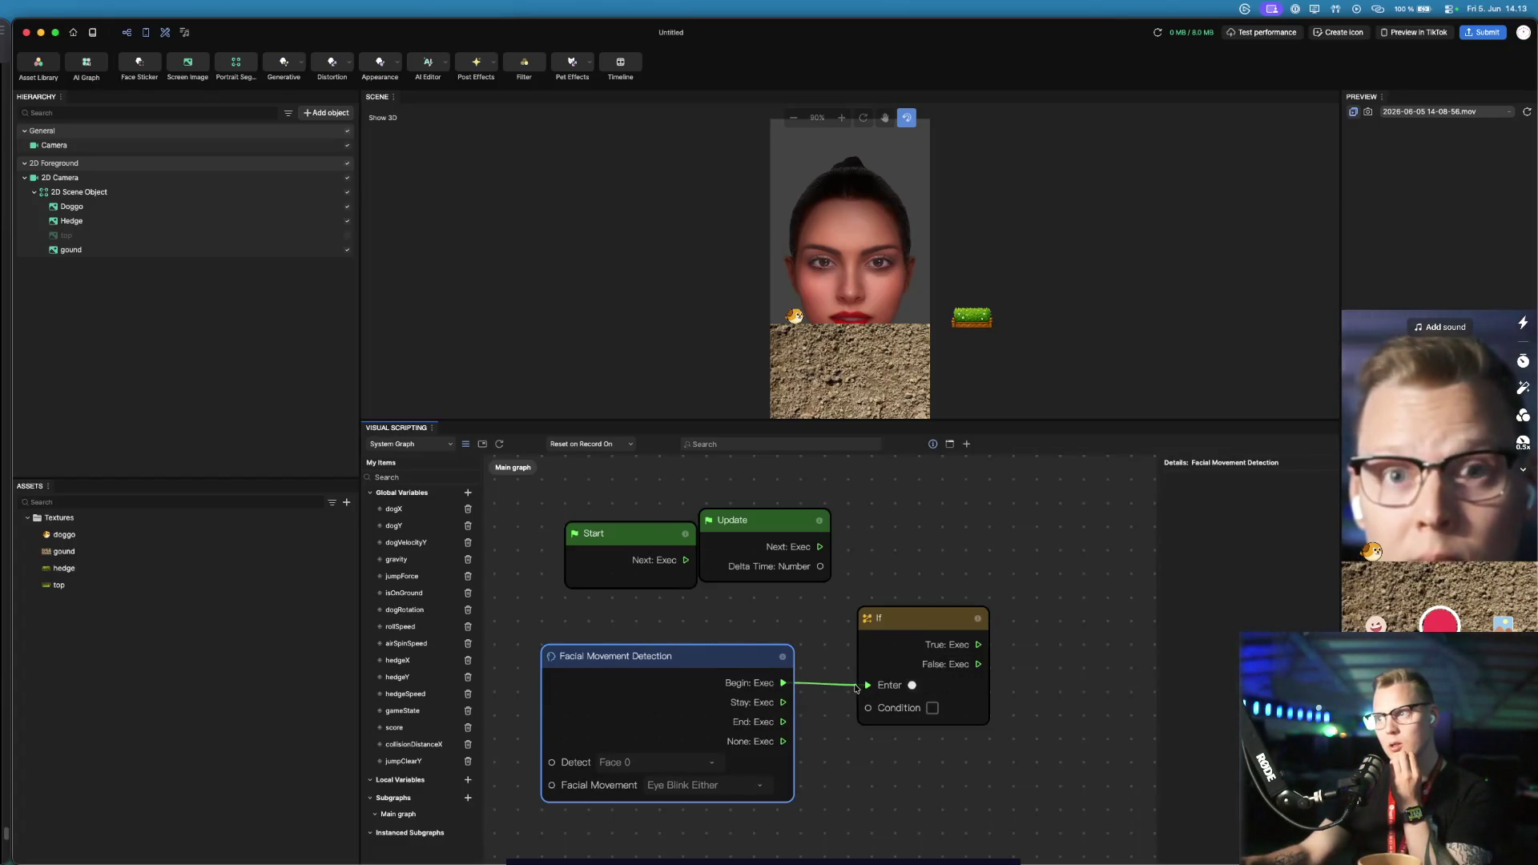
{"action": "left_click", "coordinate": [828, 700]}
{"action": "left_click_drag", "start_coordinate": [783, 683], "coordinate": [832, 710]}
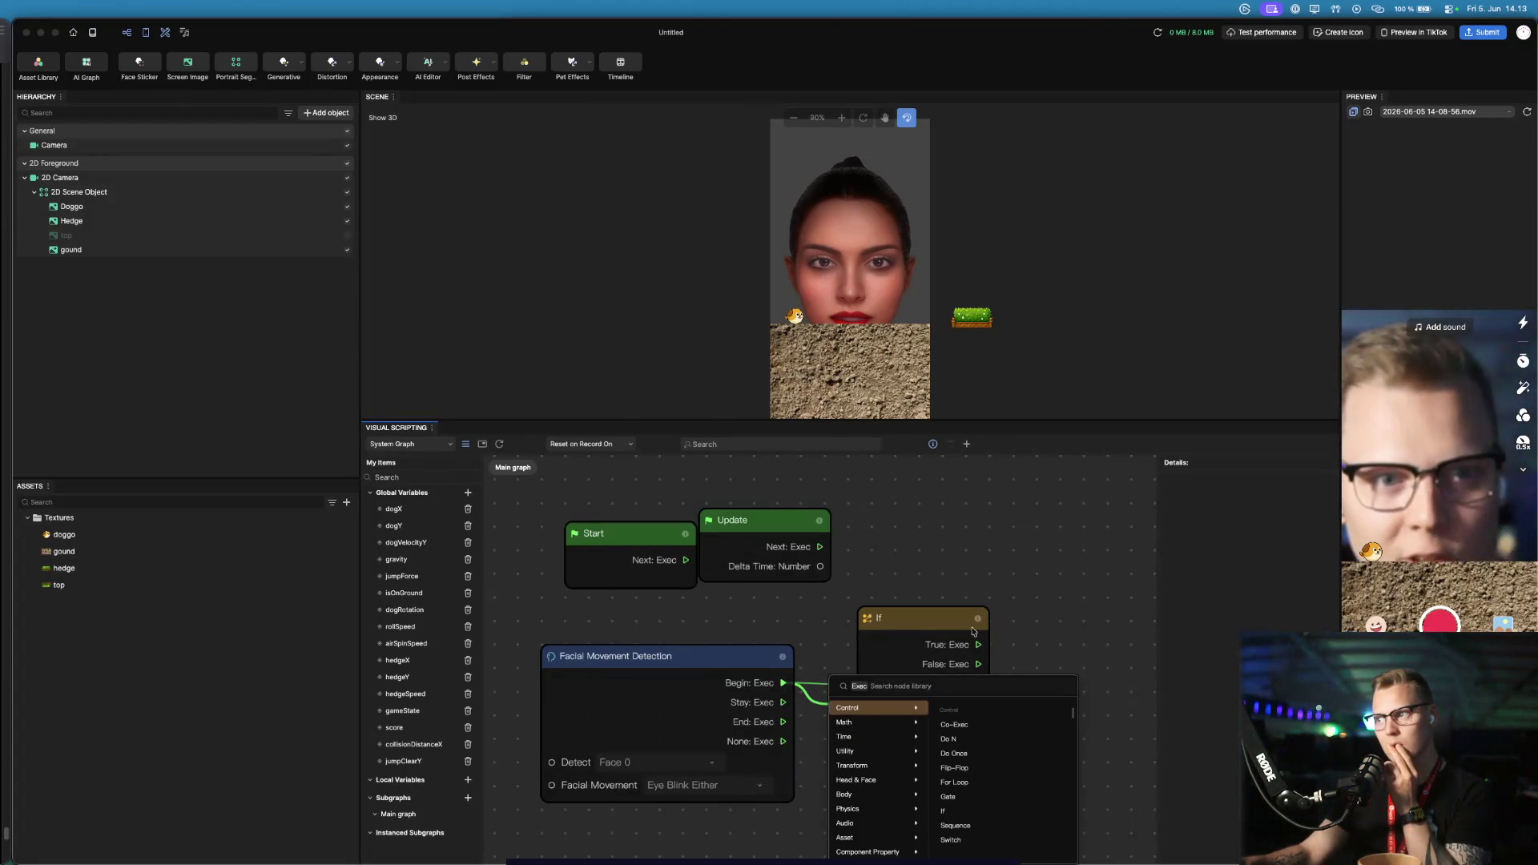
{"action": "left_click", "coordinate": [1022, 586]}
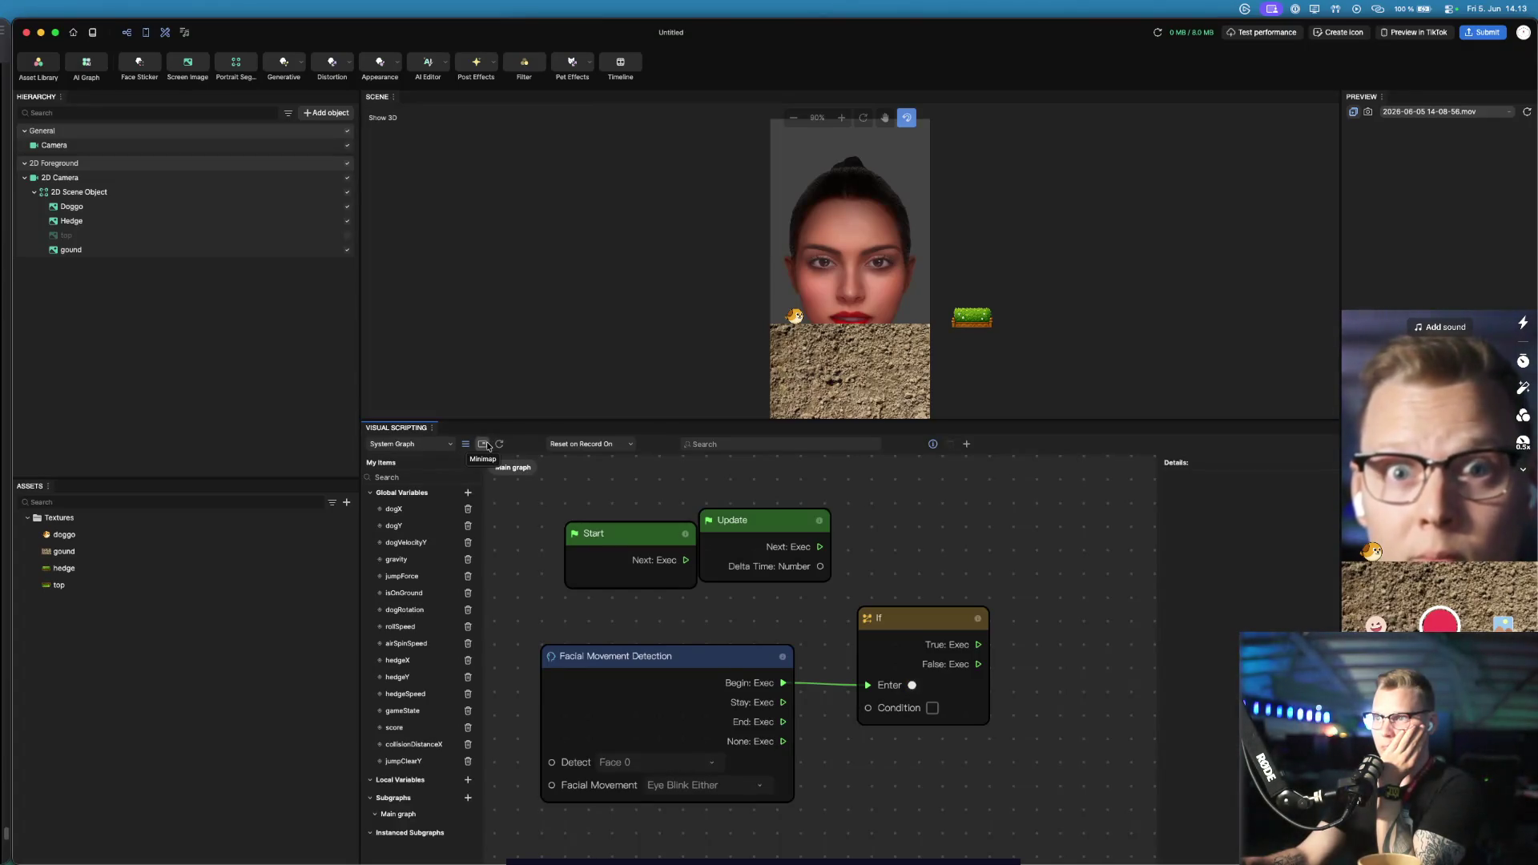
Reposition the If node down and to the right, then deselect it
{"action": "left_click", "coordinate": [967, 445]}
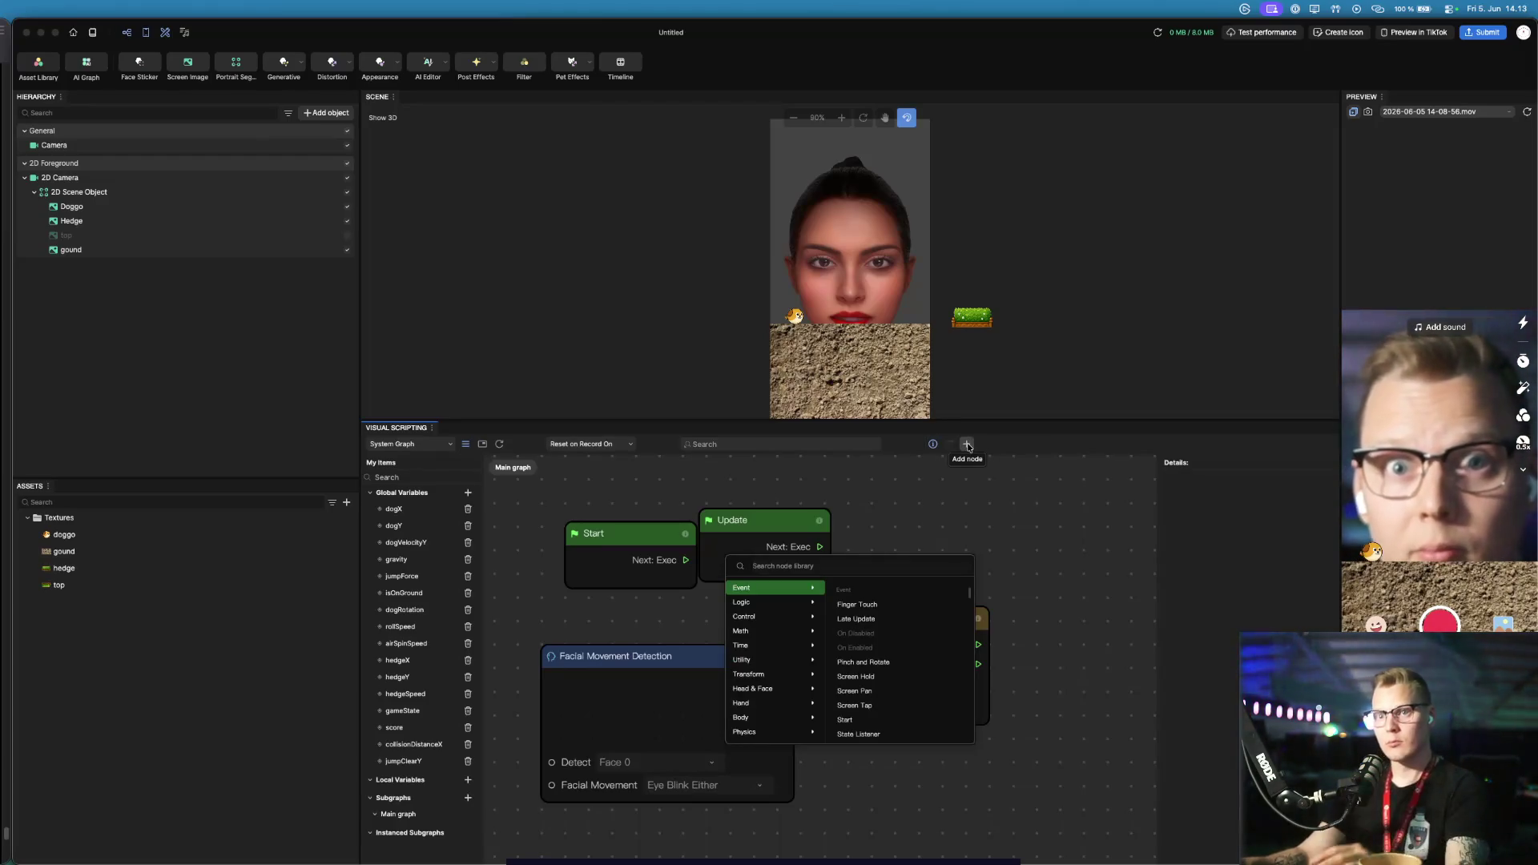
{"action": "key", "text": "Escape"}
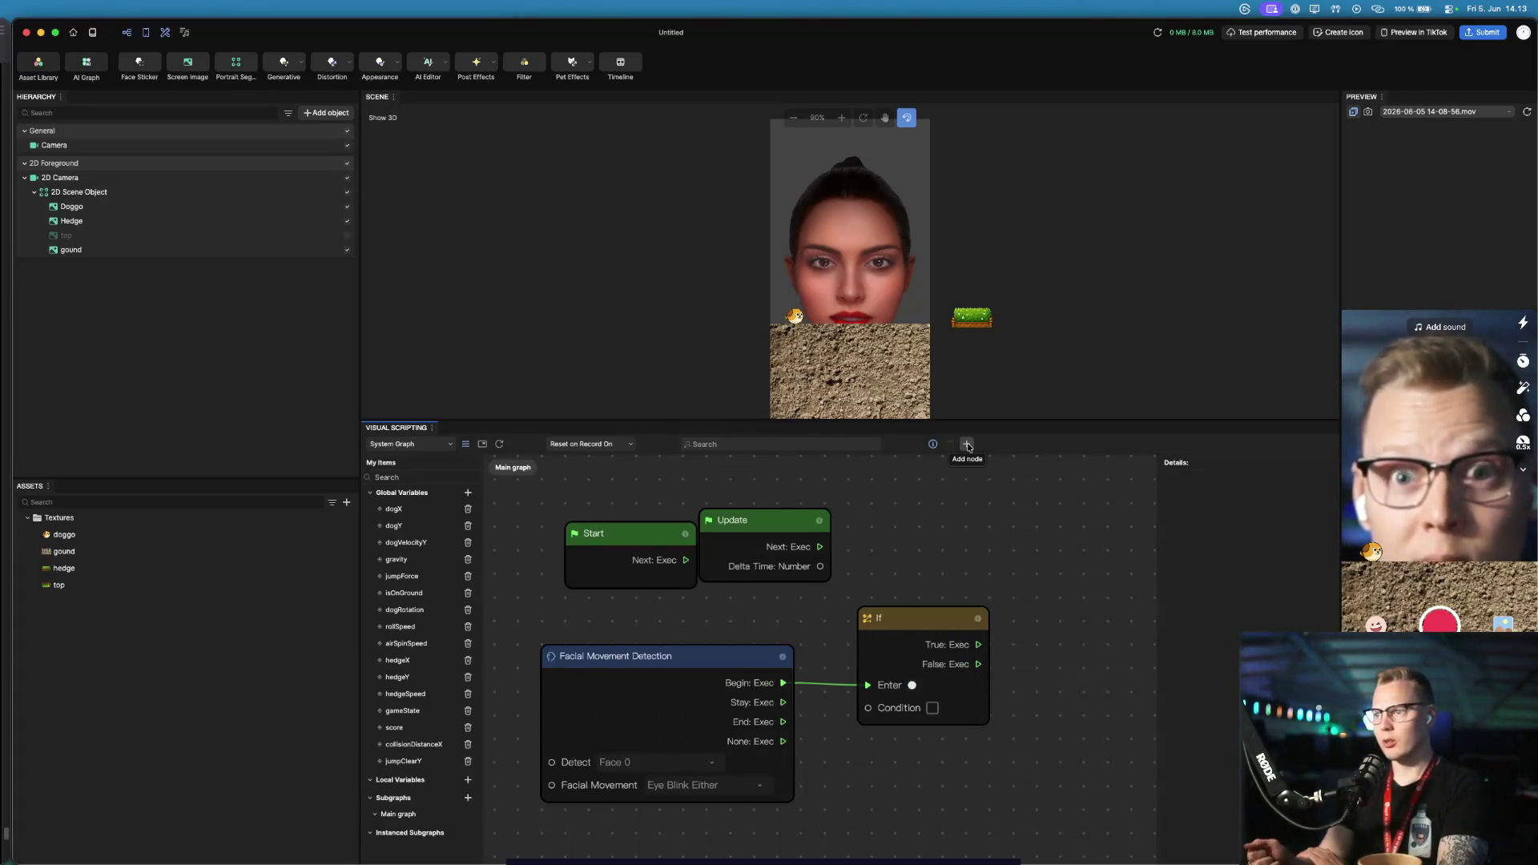
{"action": "left_click_drag", "start_coordinate": [934, 619], "coordinate": [952, 667]}
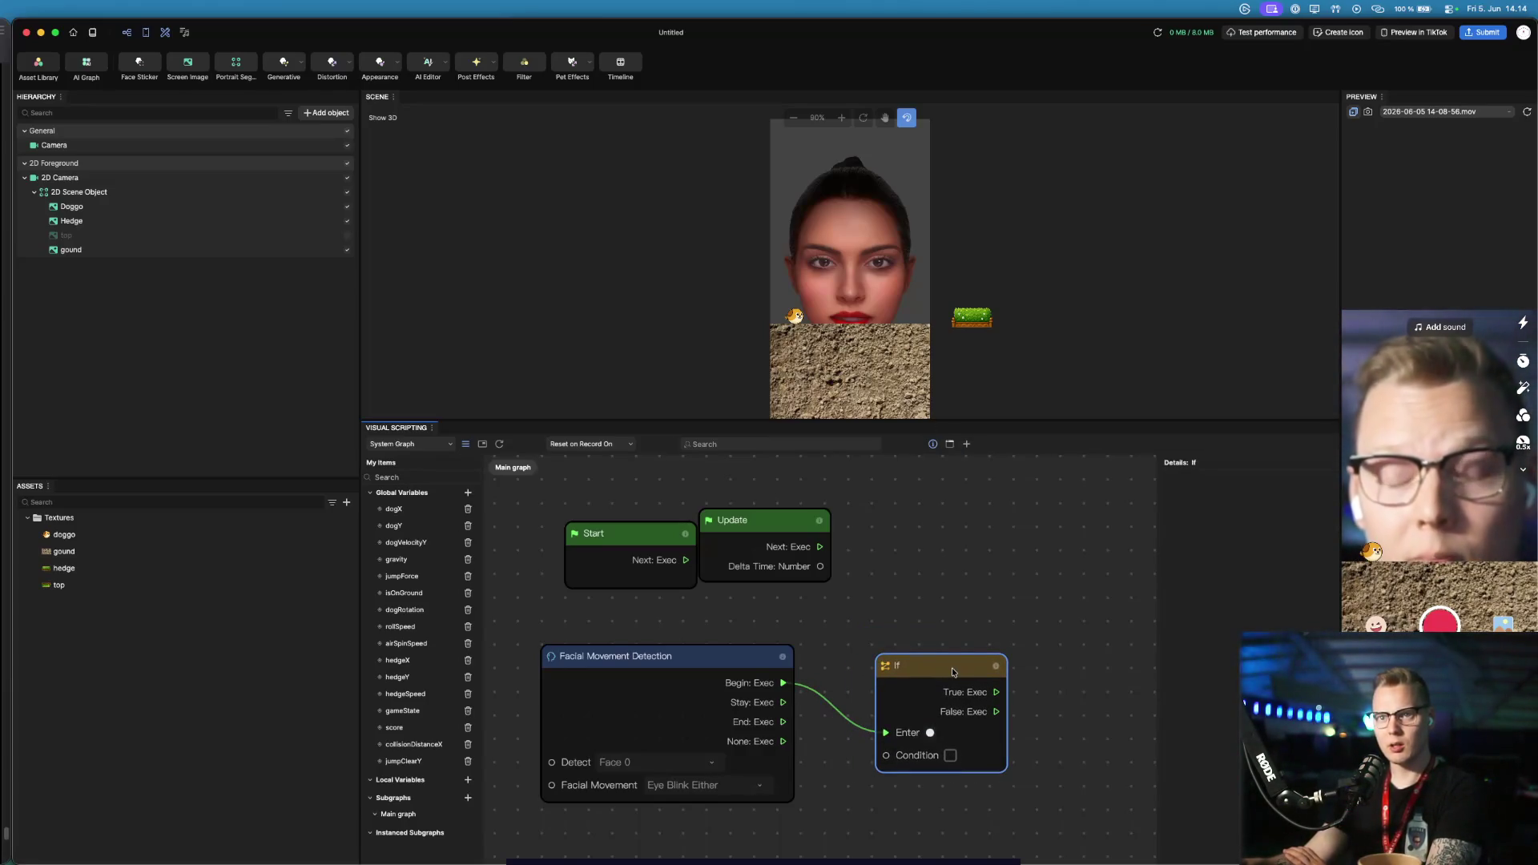
{"action": "left_click_drag", "start_coordinate": [951, 667], "coordinate": [951, 667]}
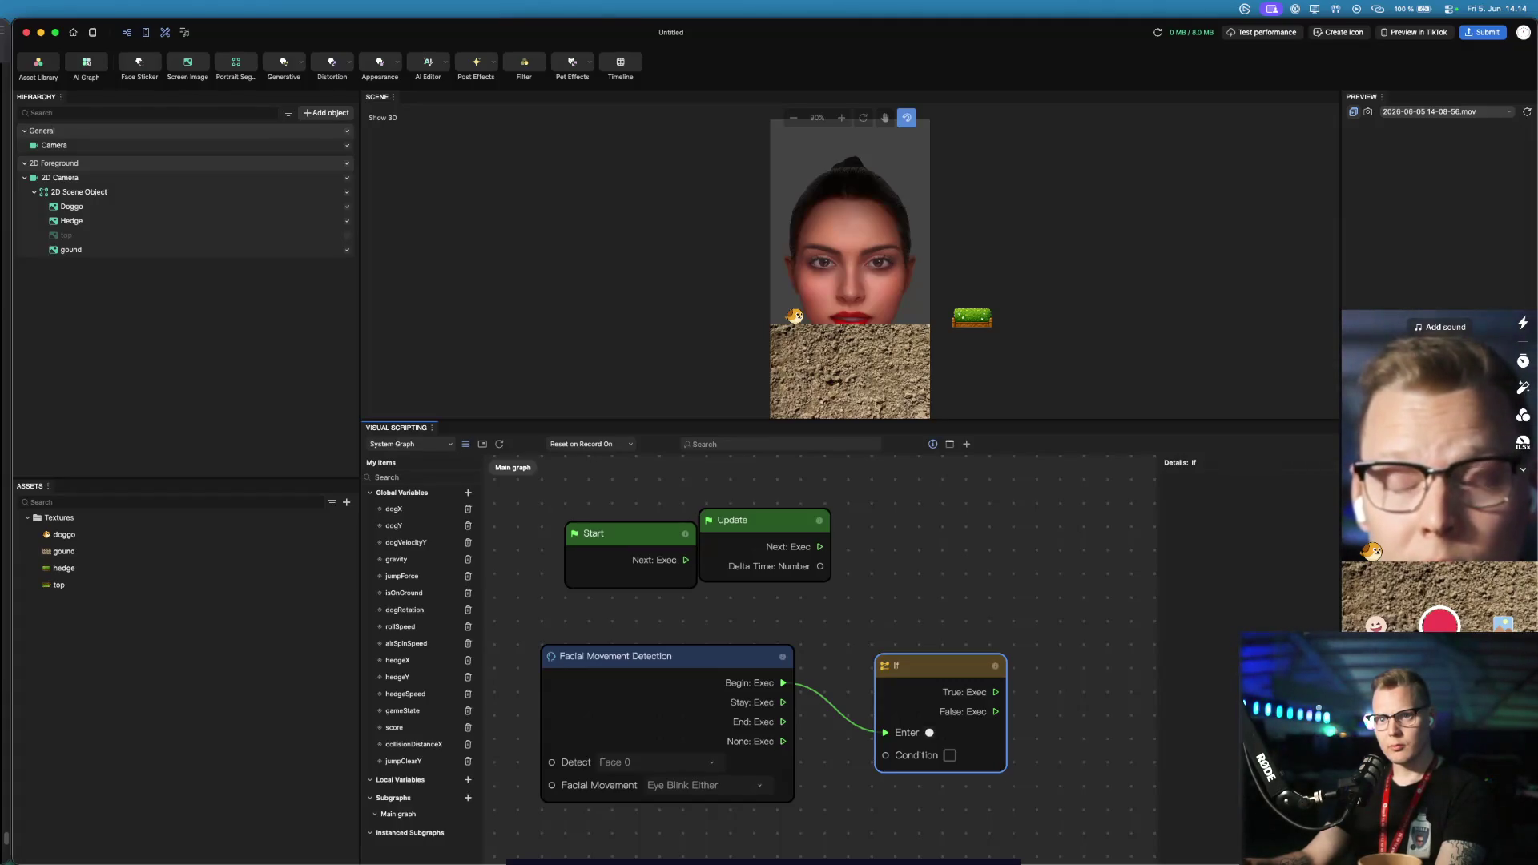
{"action": "left_click", "coordinate": [831, 768]}
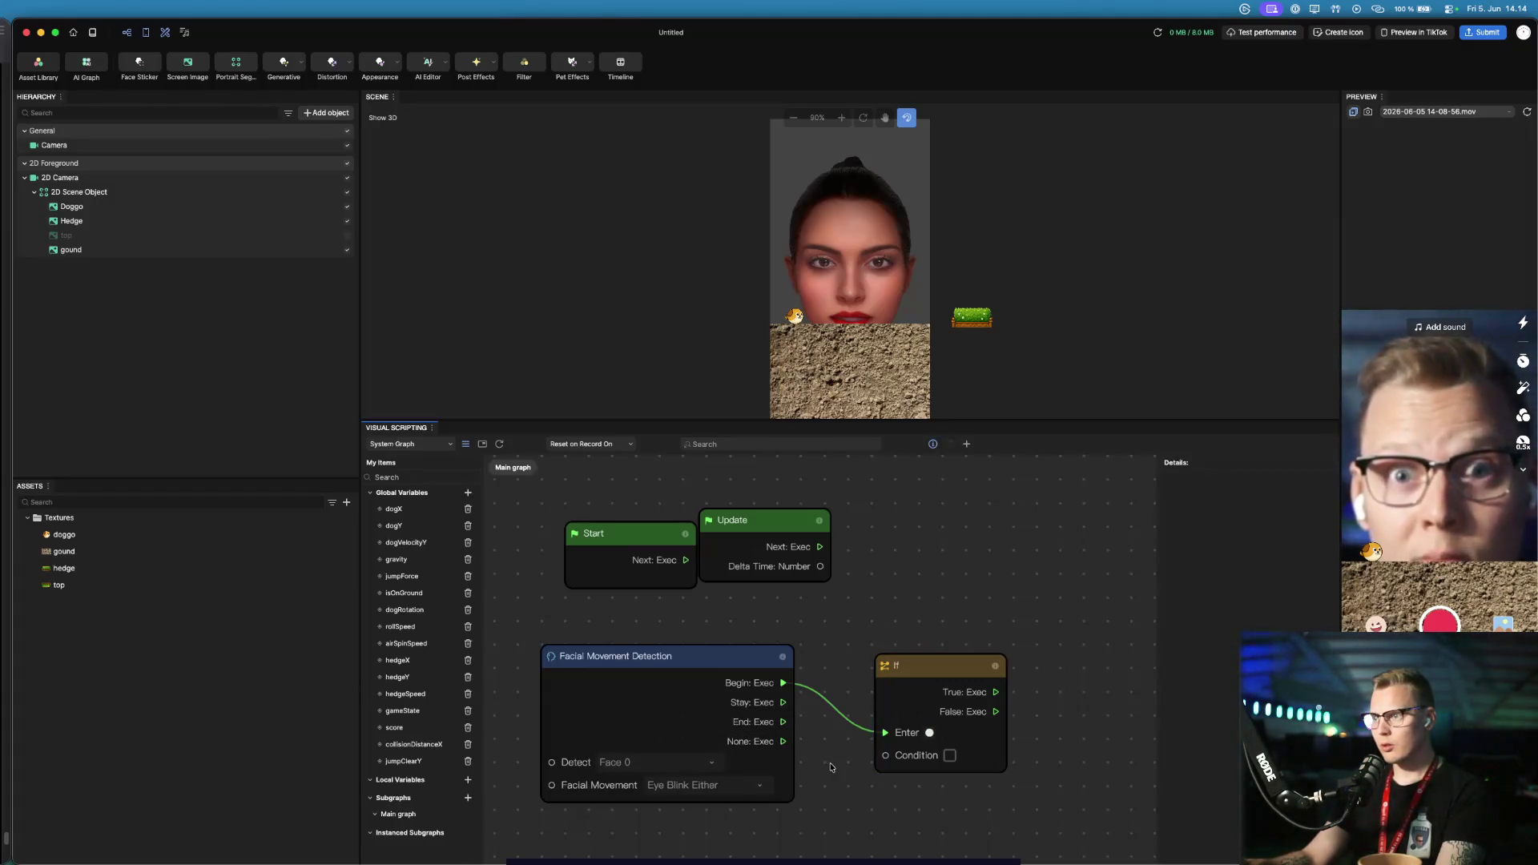
Search the node library for gameState, Global and variable nodes, then clear the search to show categories
{"action": "left_click", "coordinate": [969, 446]}
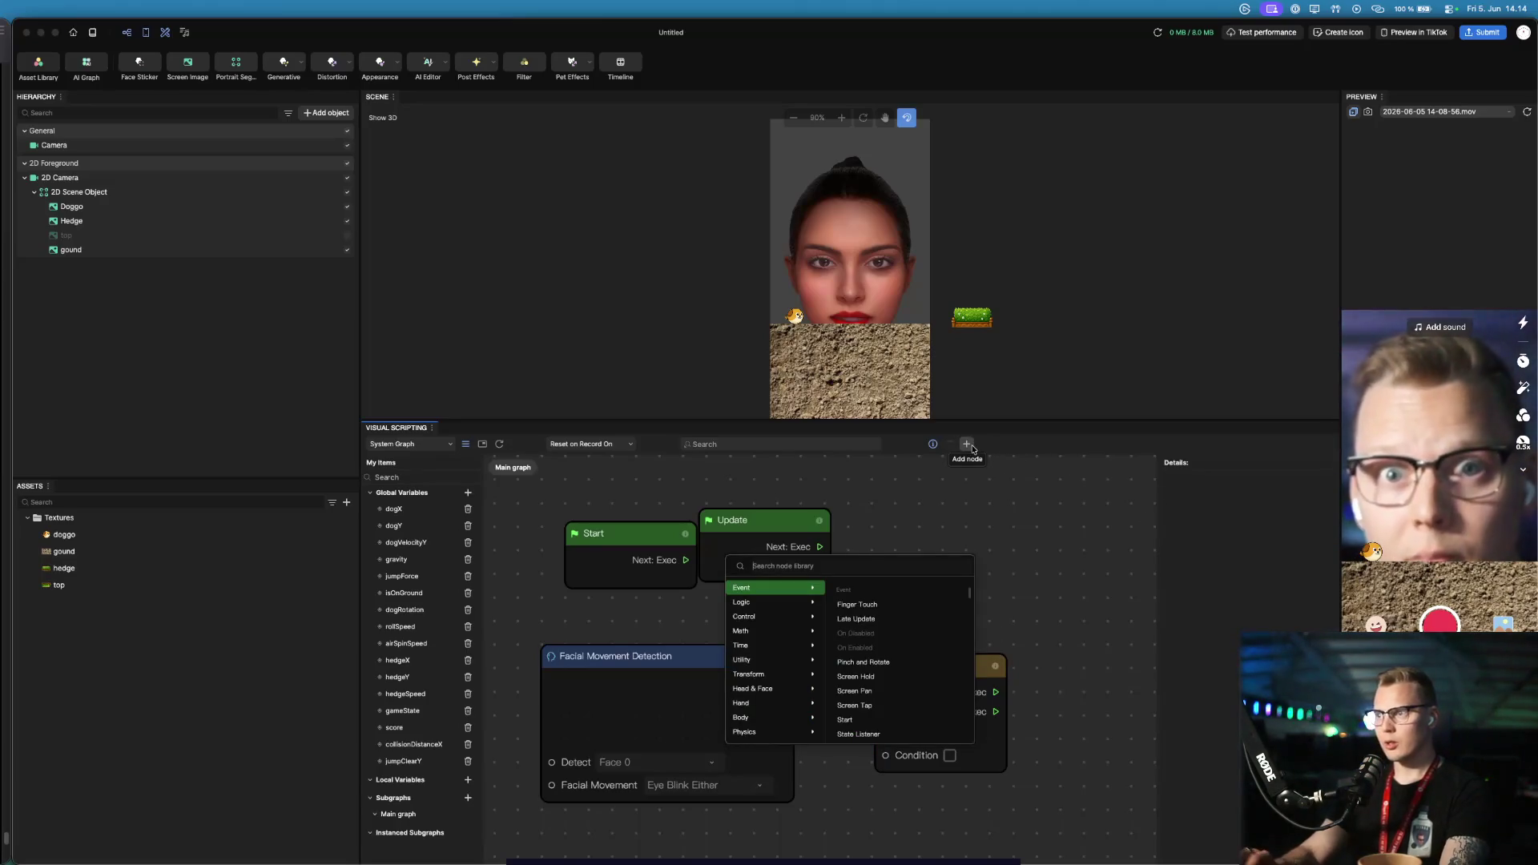
{"action": "type", "text": "get"}
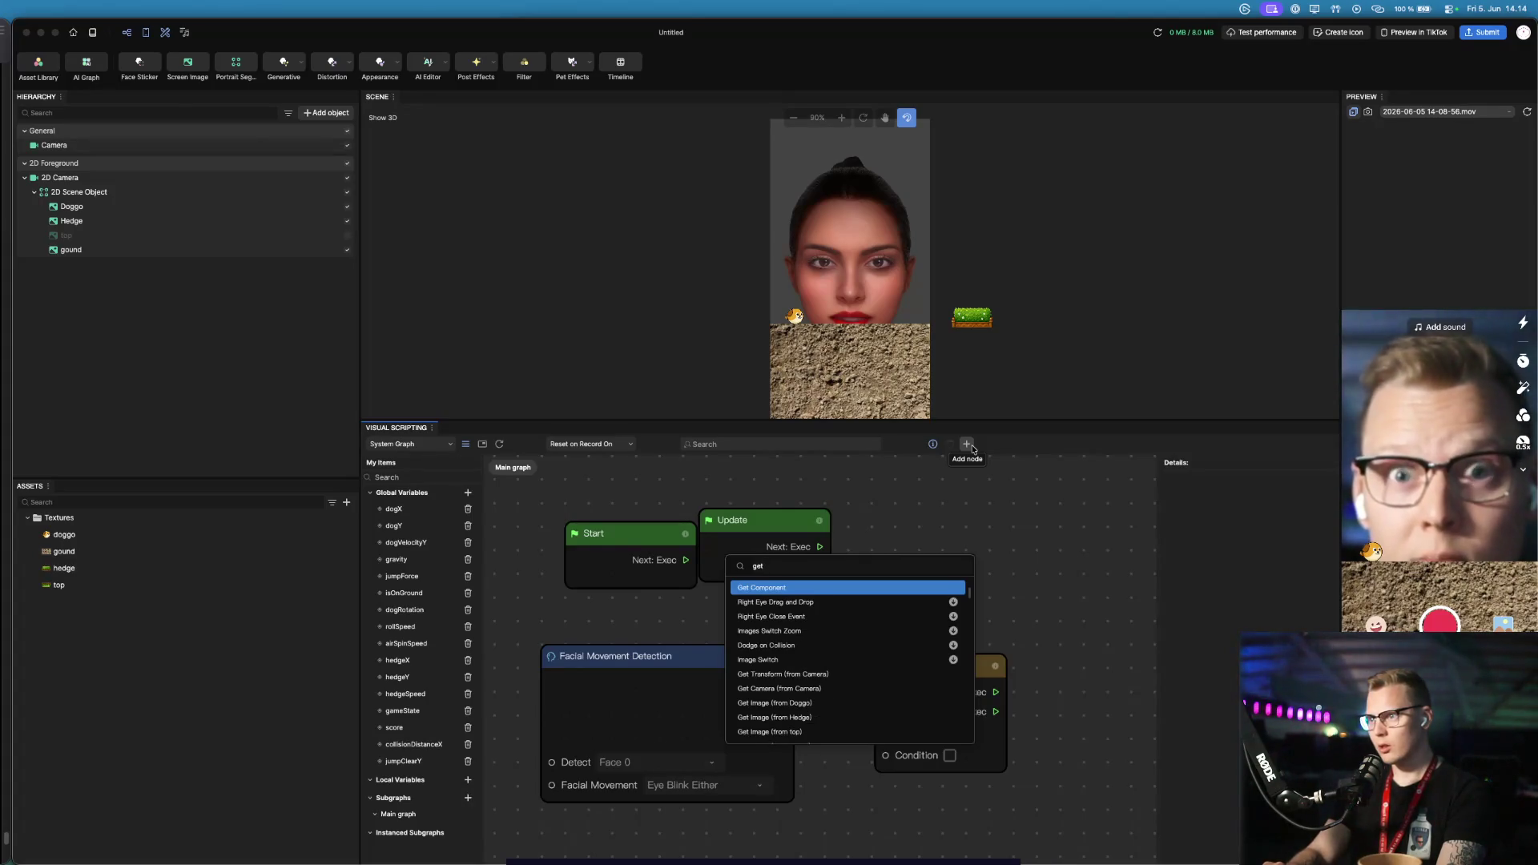
{"action": "type", "text": " gamne"}
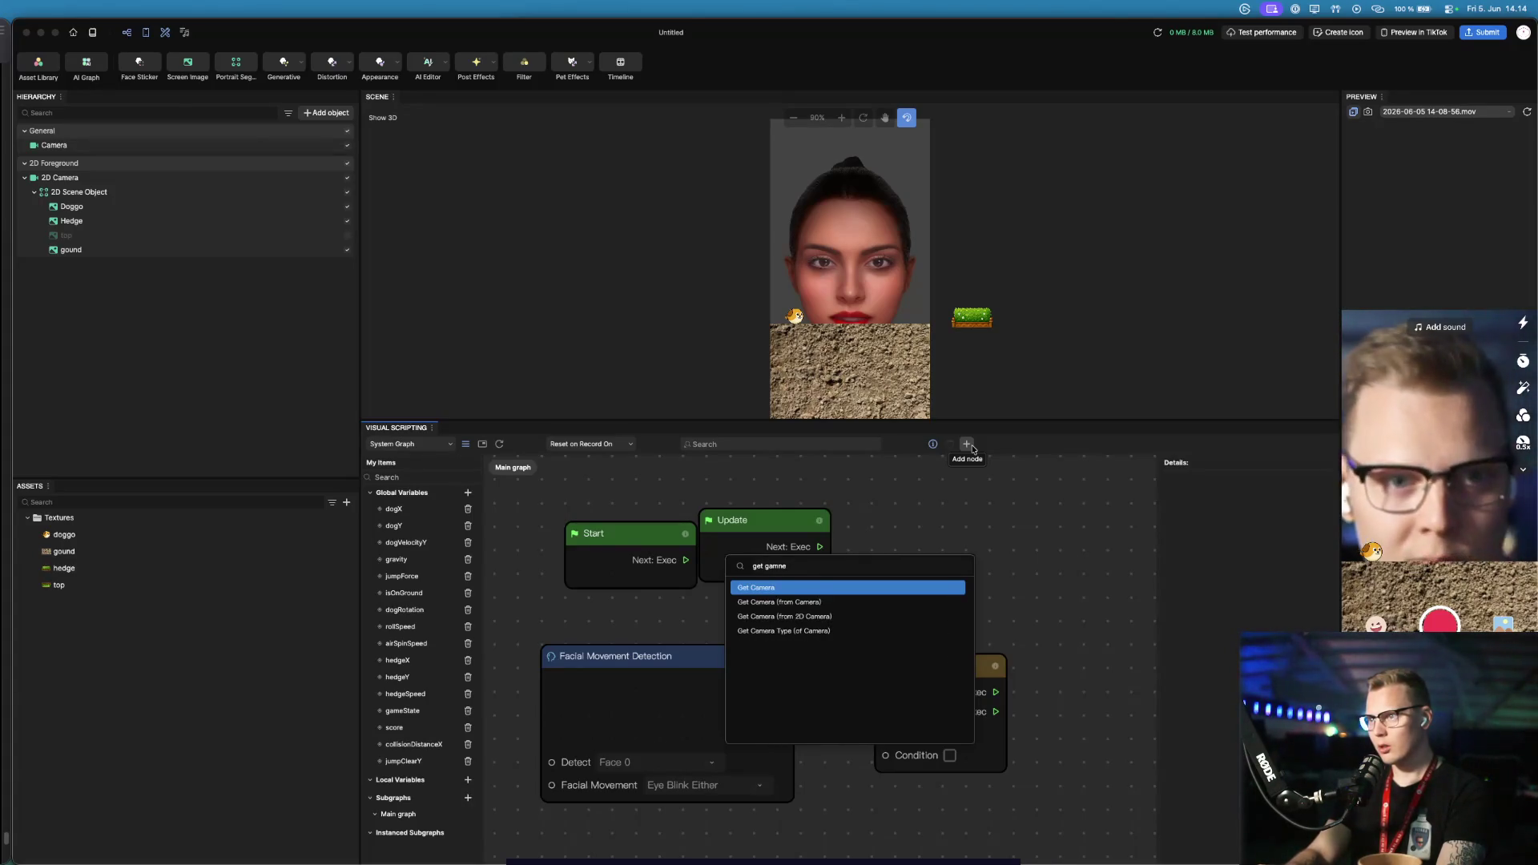
{"action": "key", "text": "BackSpace"}
{"action": "key", "text": "BackSpace"}
{"action": "type", "text": "estate"}
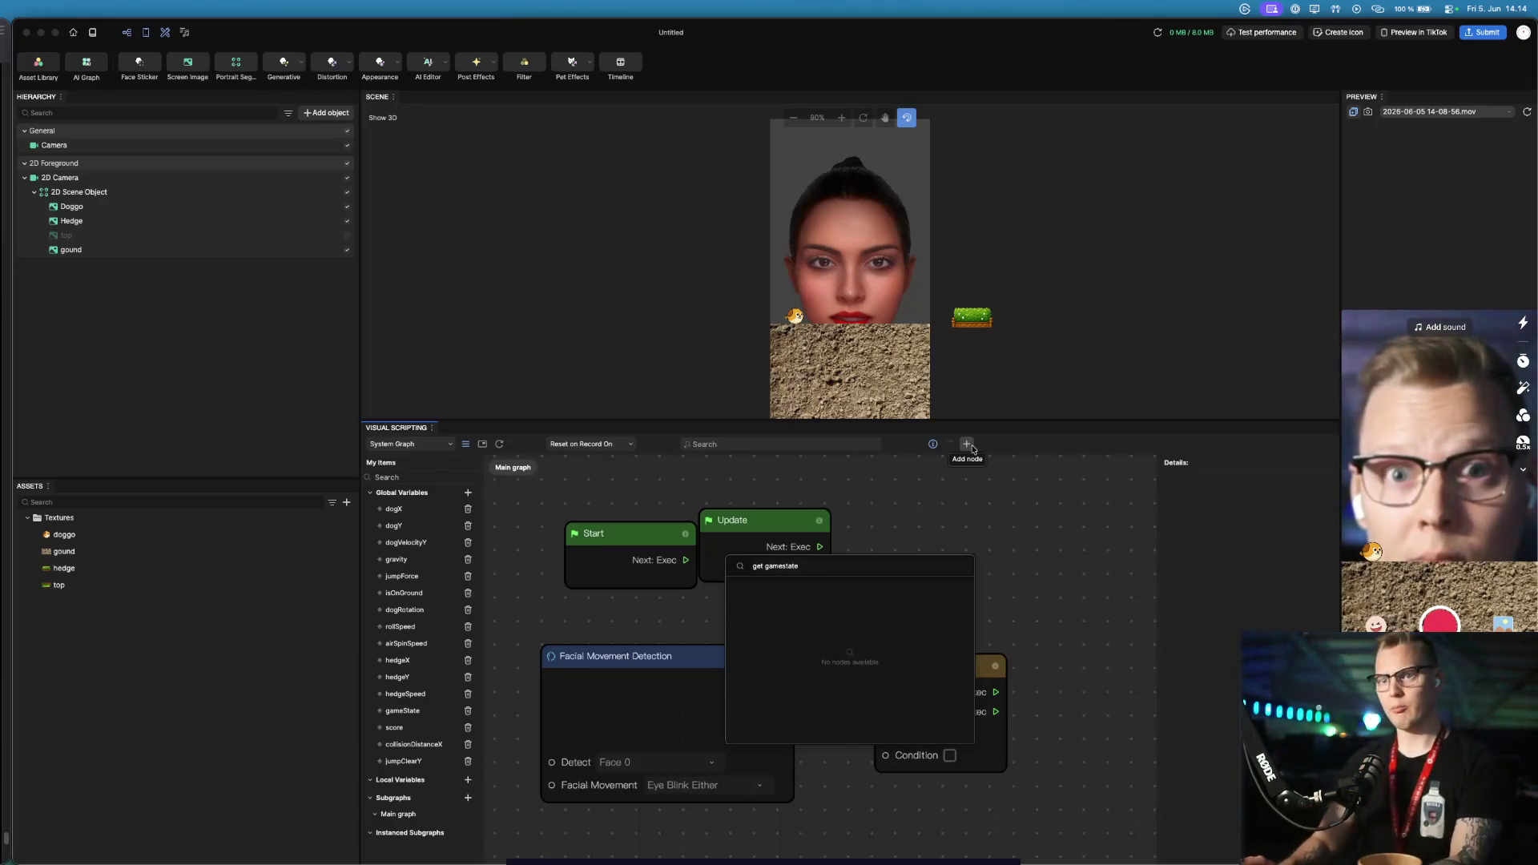
{"action": "key", "text": "ctrl+a"}
{"action": "key", "text": "BackSpace"}
{"action": "type", "text": "Go"}
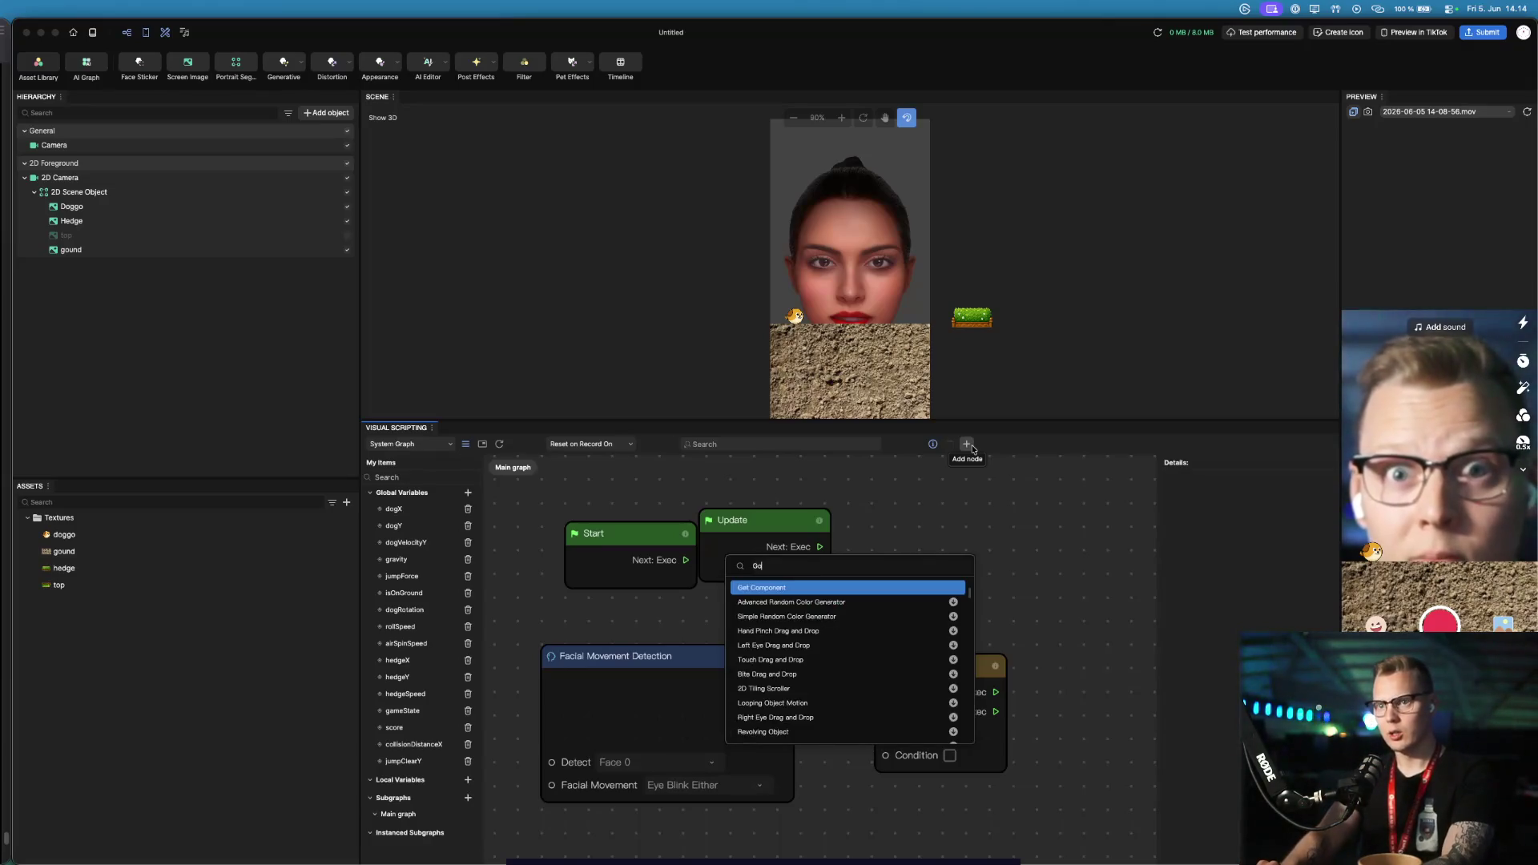
{"action": "type", "text": "ba"}
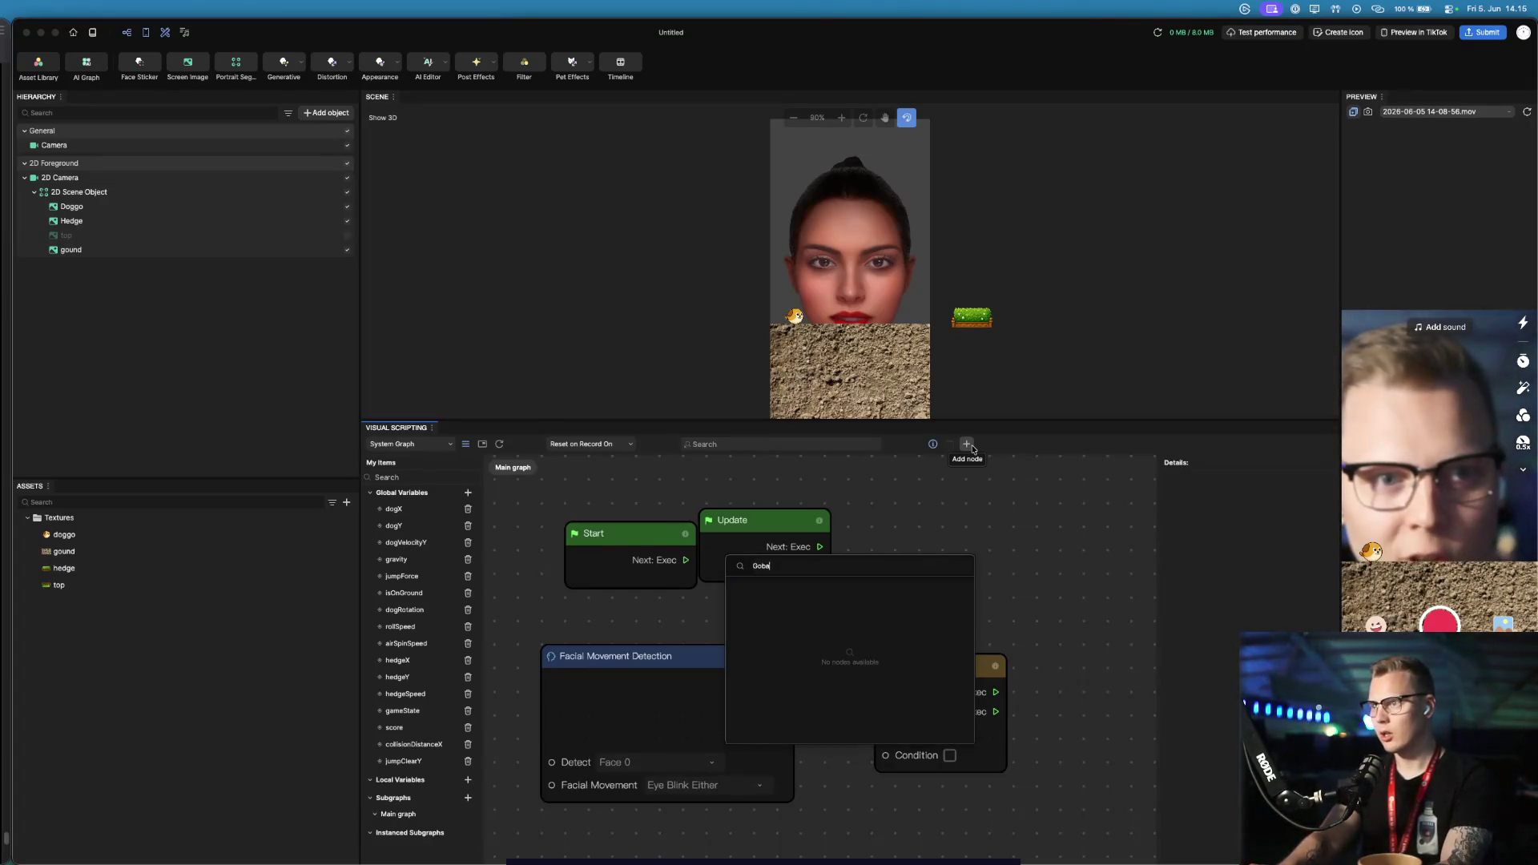
{"action": "key", "text": "BackSpace"}
{"action": "key", "text": "BackSpace"}
{"action": "key", "text": "BackSpace"}
{"action": "type", "text": "lobal"}
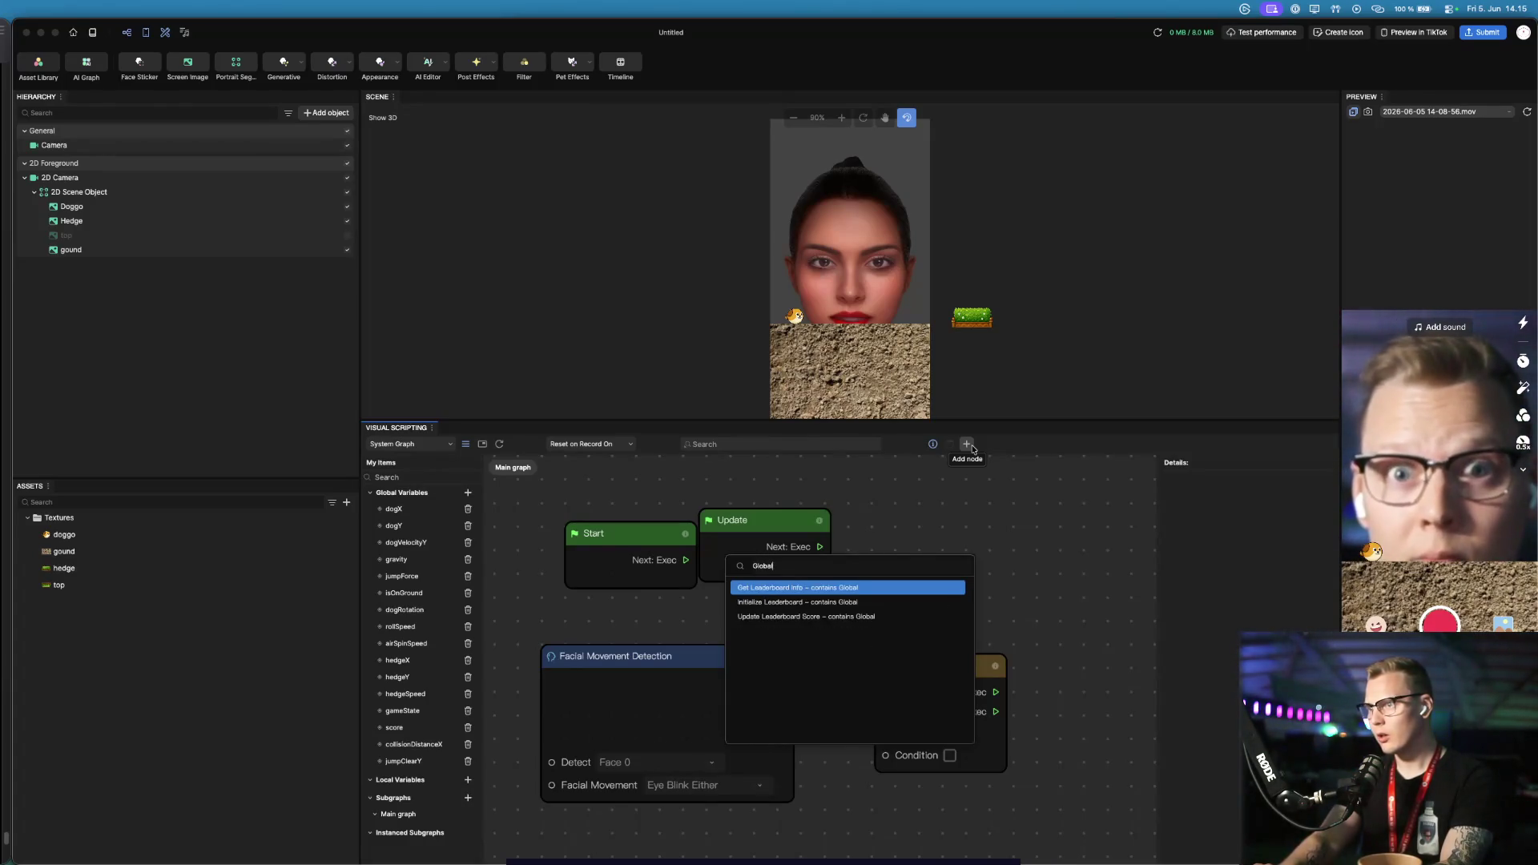
{"action": "key", "text": "ctrl+a"}
{"action": "key", "text": "BackSpace"}
{"action": "type", "text": "get"}
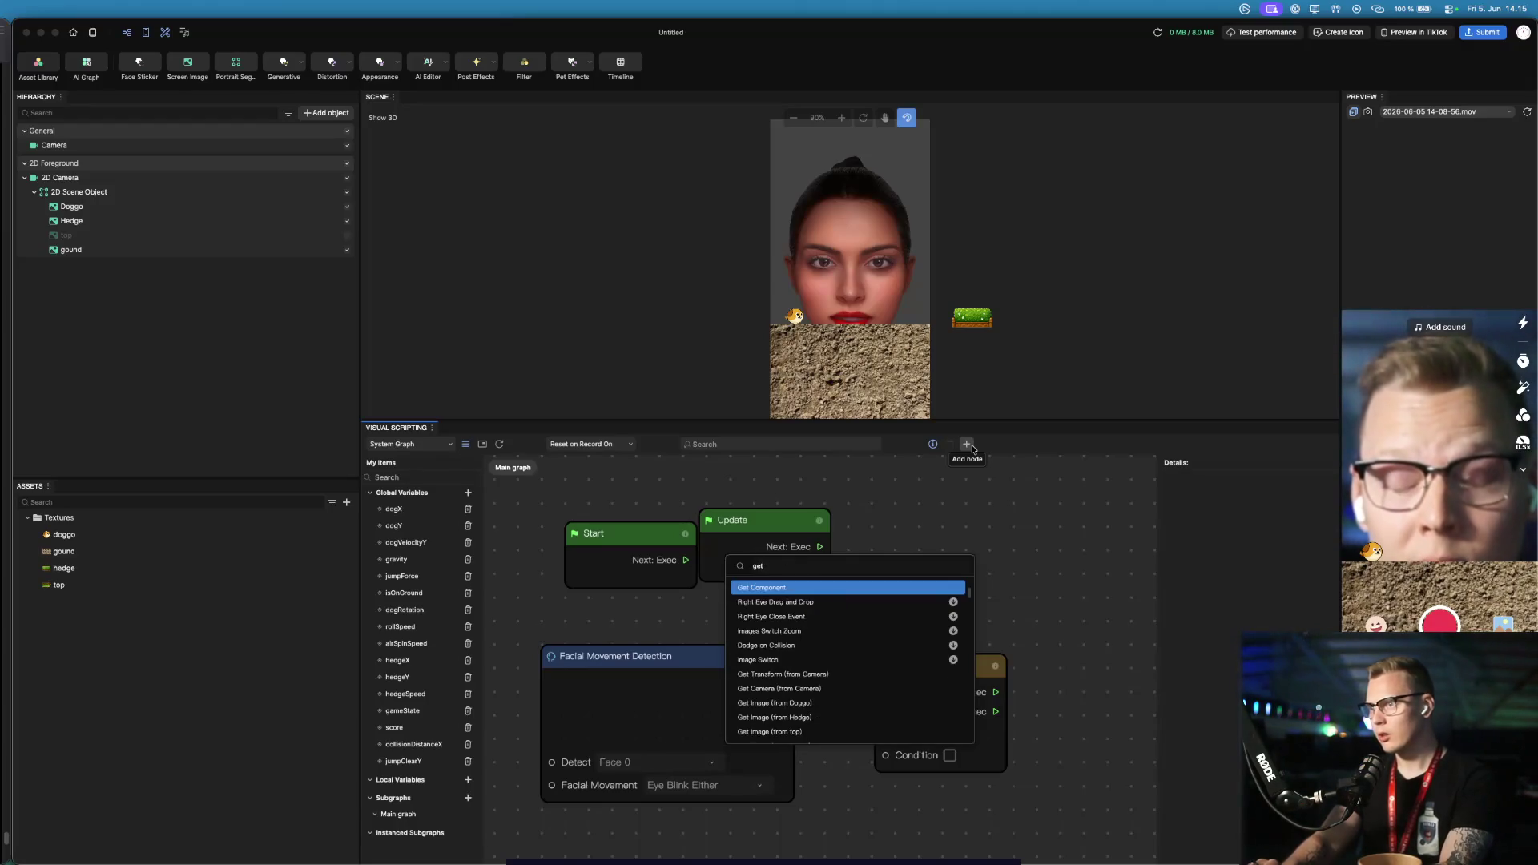
{"action": "type", "text": " global"}
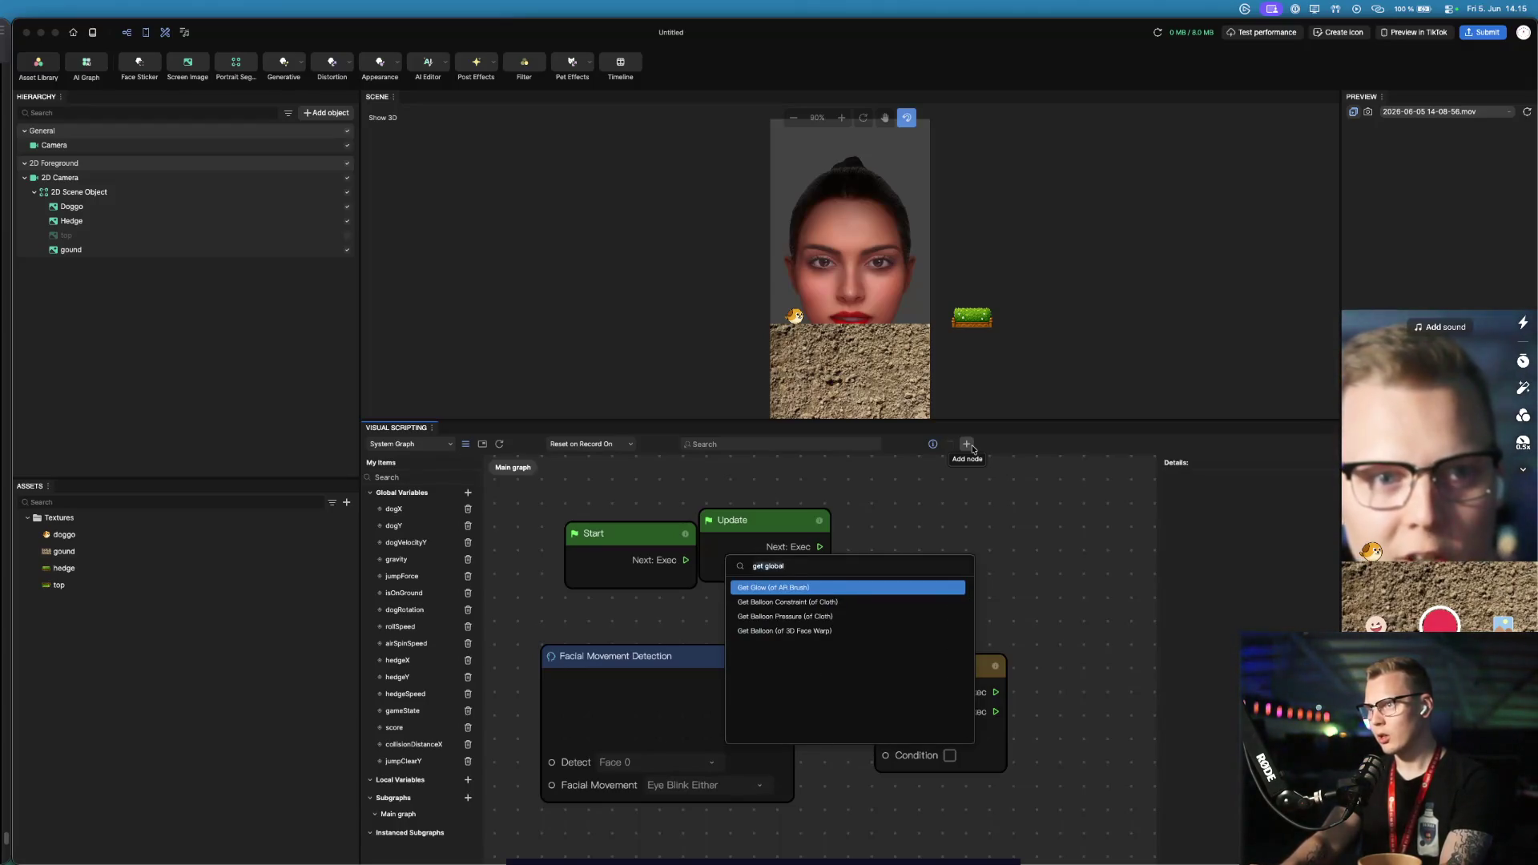
{"action": "key", "text": "ctrl+a"}
{"action": "key", "text": "BackSpace"}
{"action": "type", "text": "variab"}
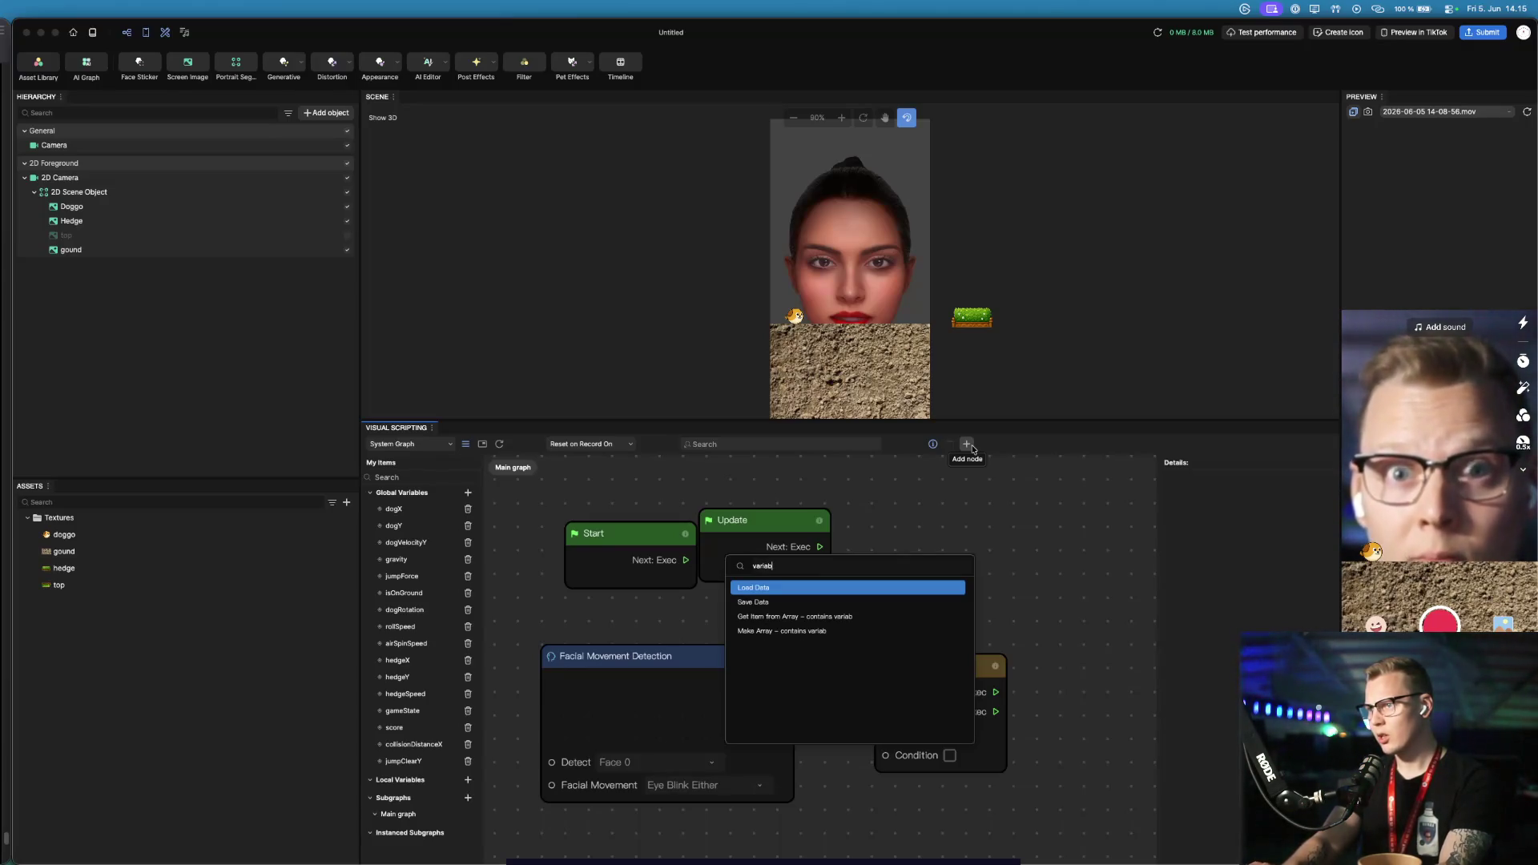
{"action": "key", "text": "ctrl+a"}
{"action": "key", "text": "BackSpace"}
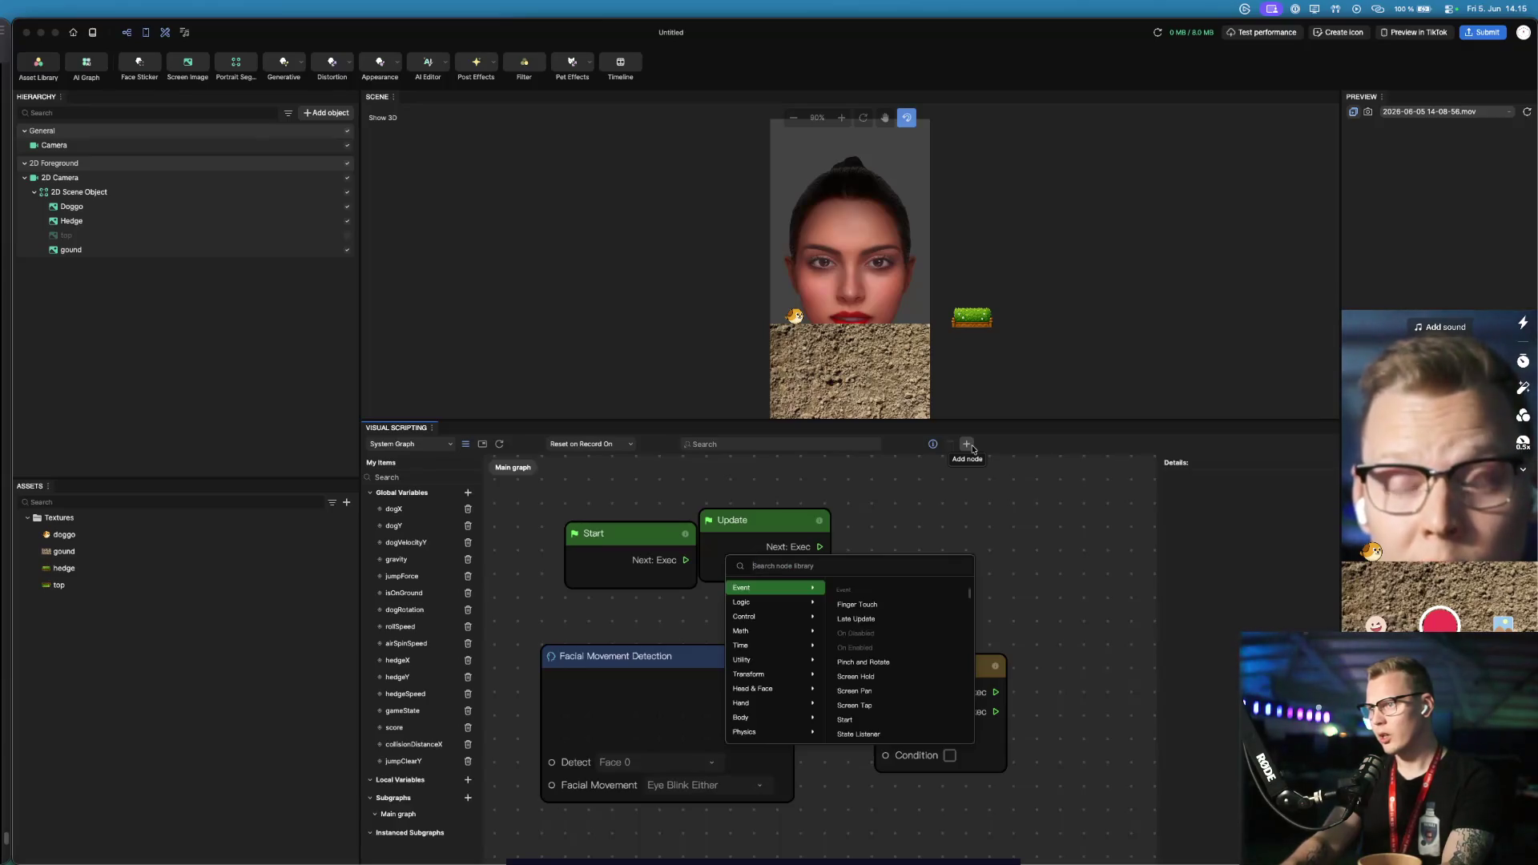
Dismiss the node library, then move Facial Movement Detection up-left and the If node down-right
{"action": "left_click", "coordinate": [1037, 533]}
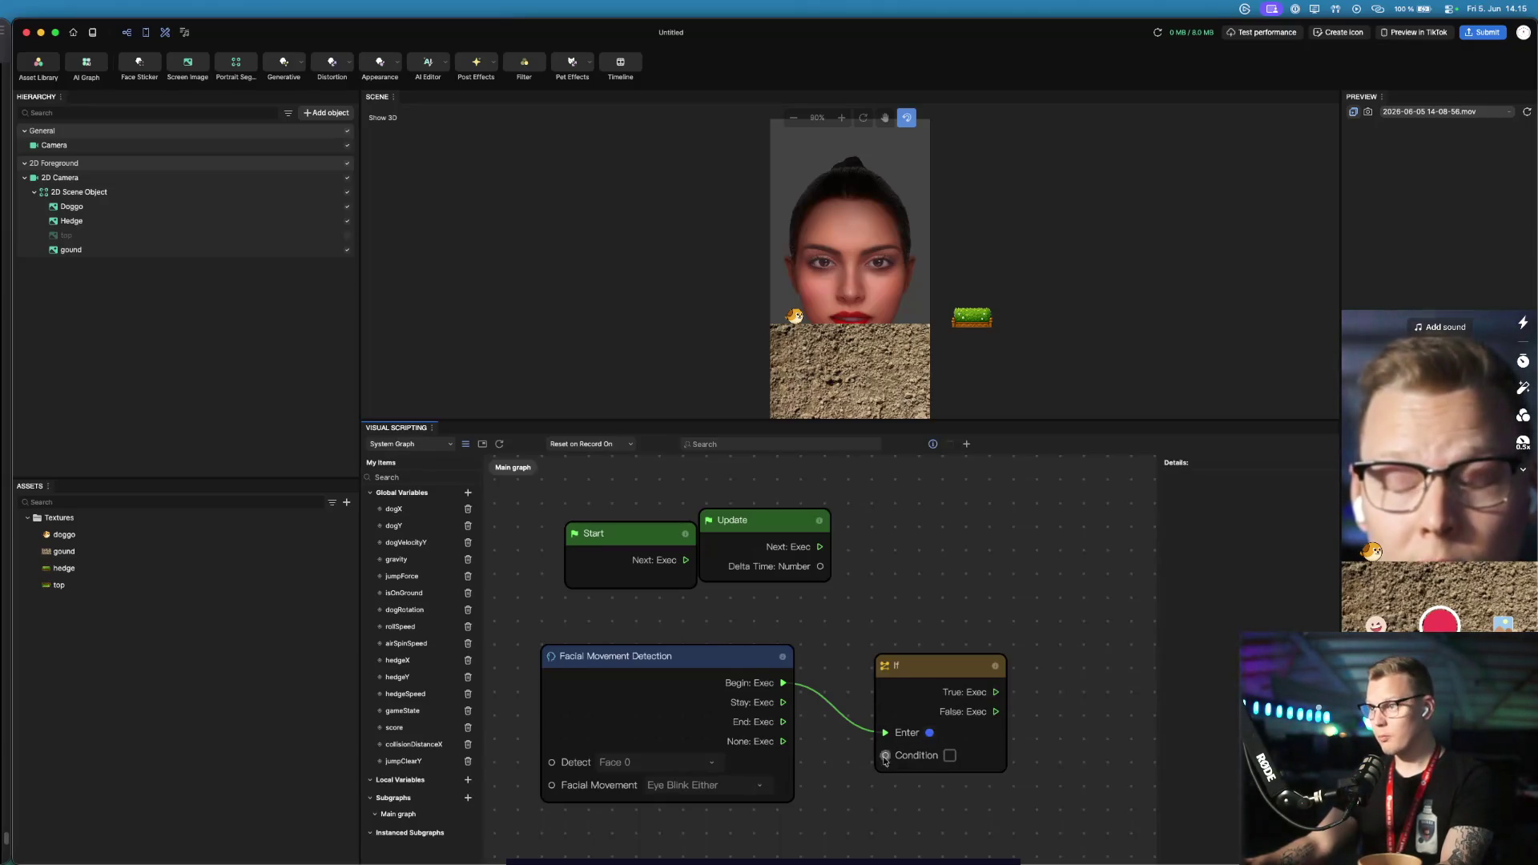
{"action": "left_click_drag", "start_coordinate": [886, 756], "coordinate": [887, 753]}
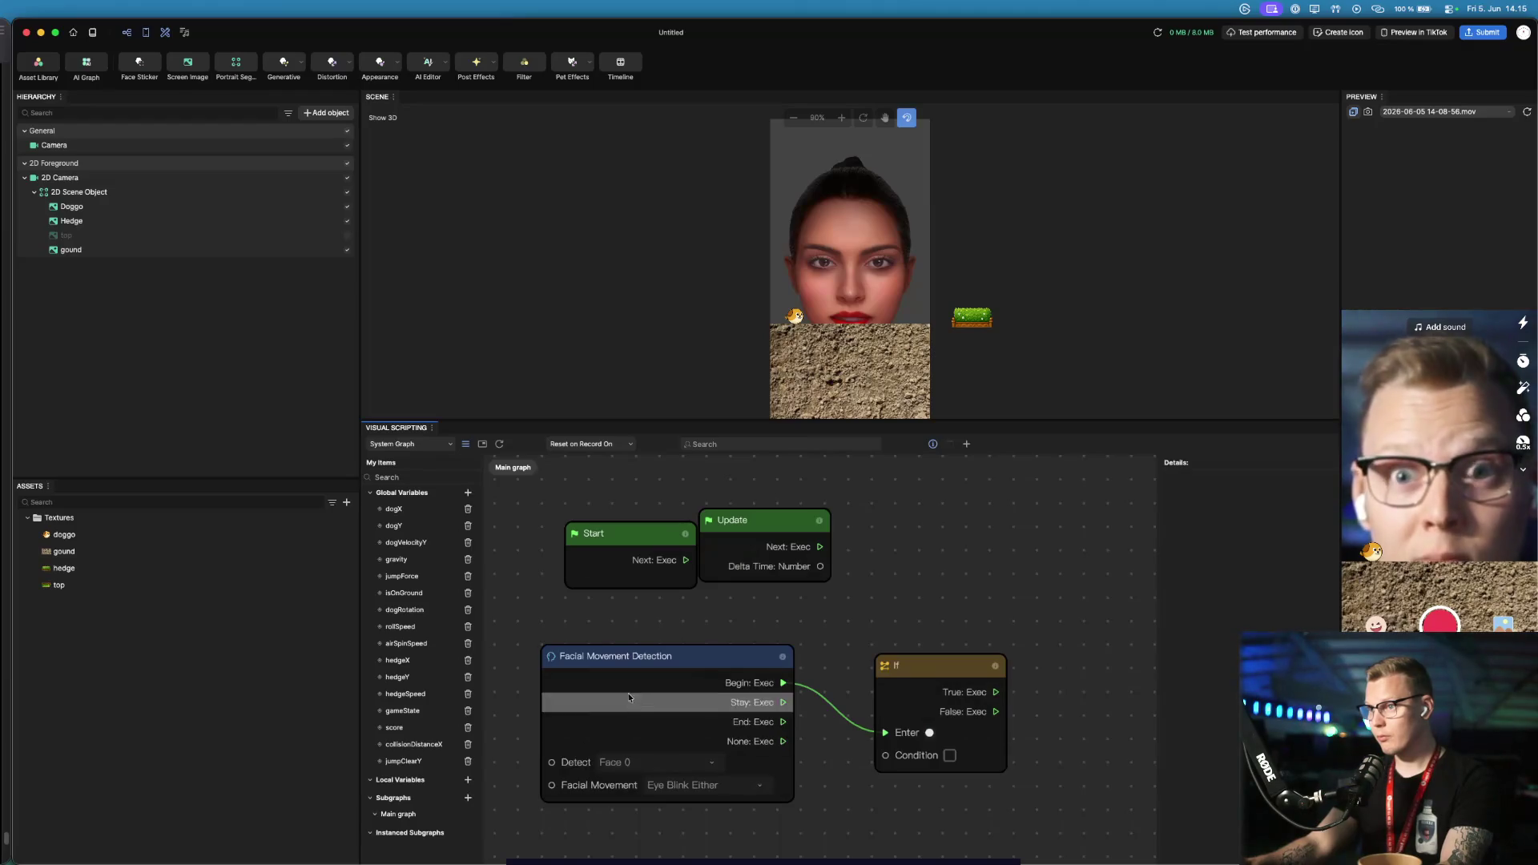
{"action": "left_click_drag", "start_coordinate": [636, 660], "coordinate": [596, 614]}
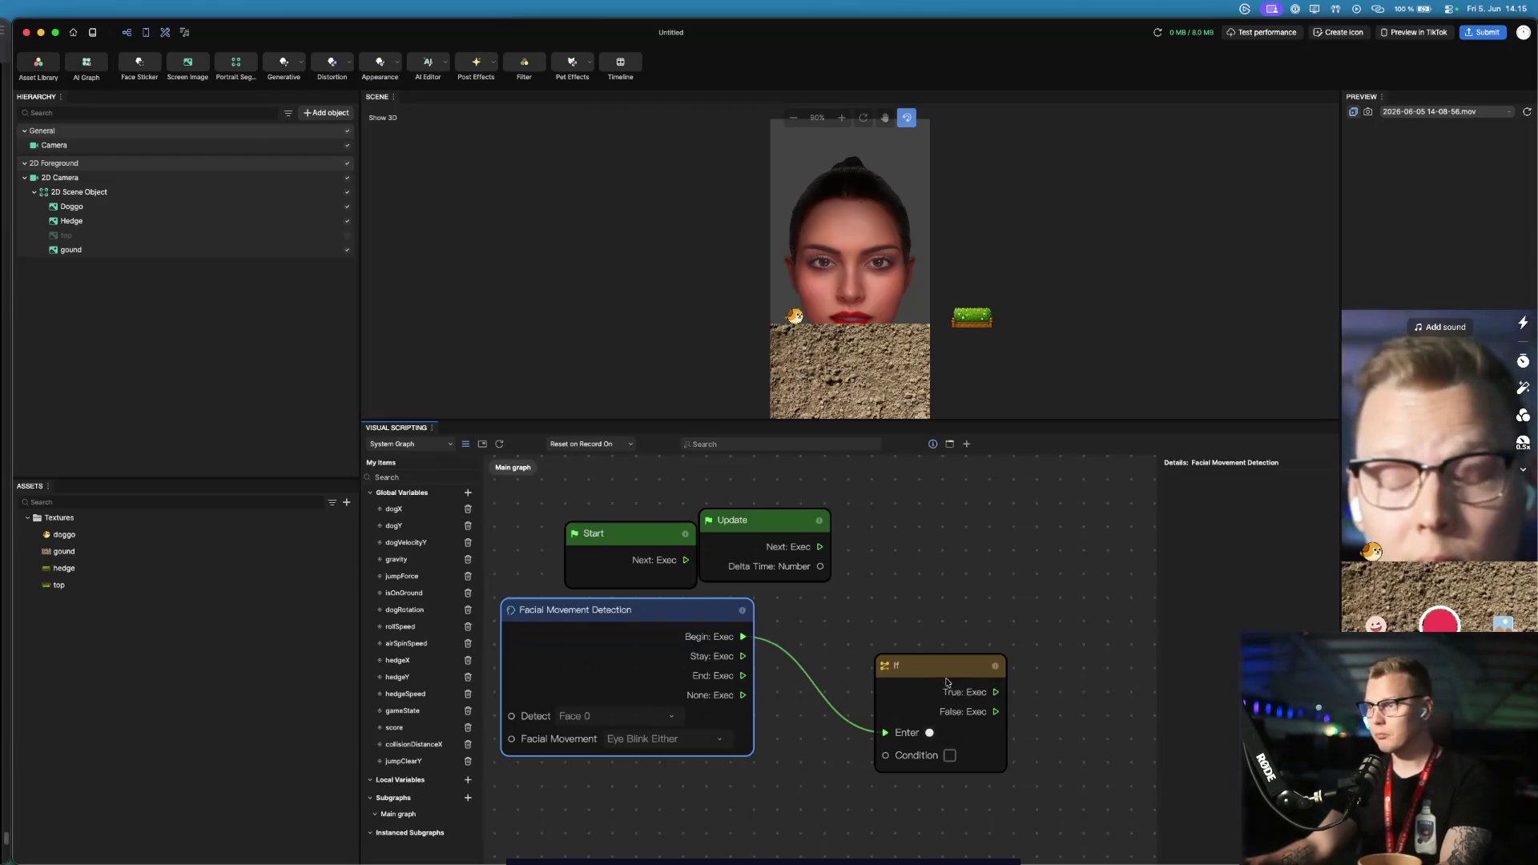
{"action": "left_click_drag", "start_coordinate": [930, 667], "coordinate": [939, 711]}
{"action": "left_click", "coordinate": [824, 668]}
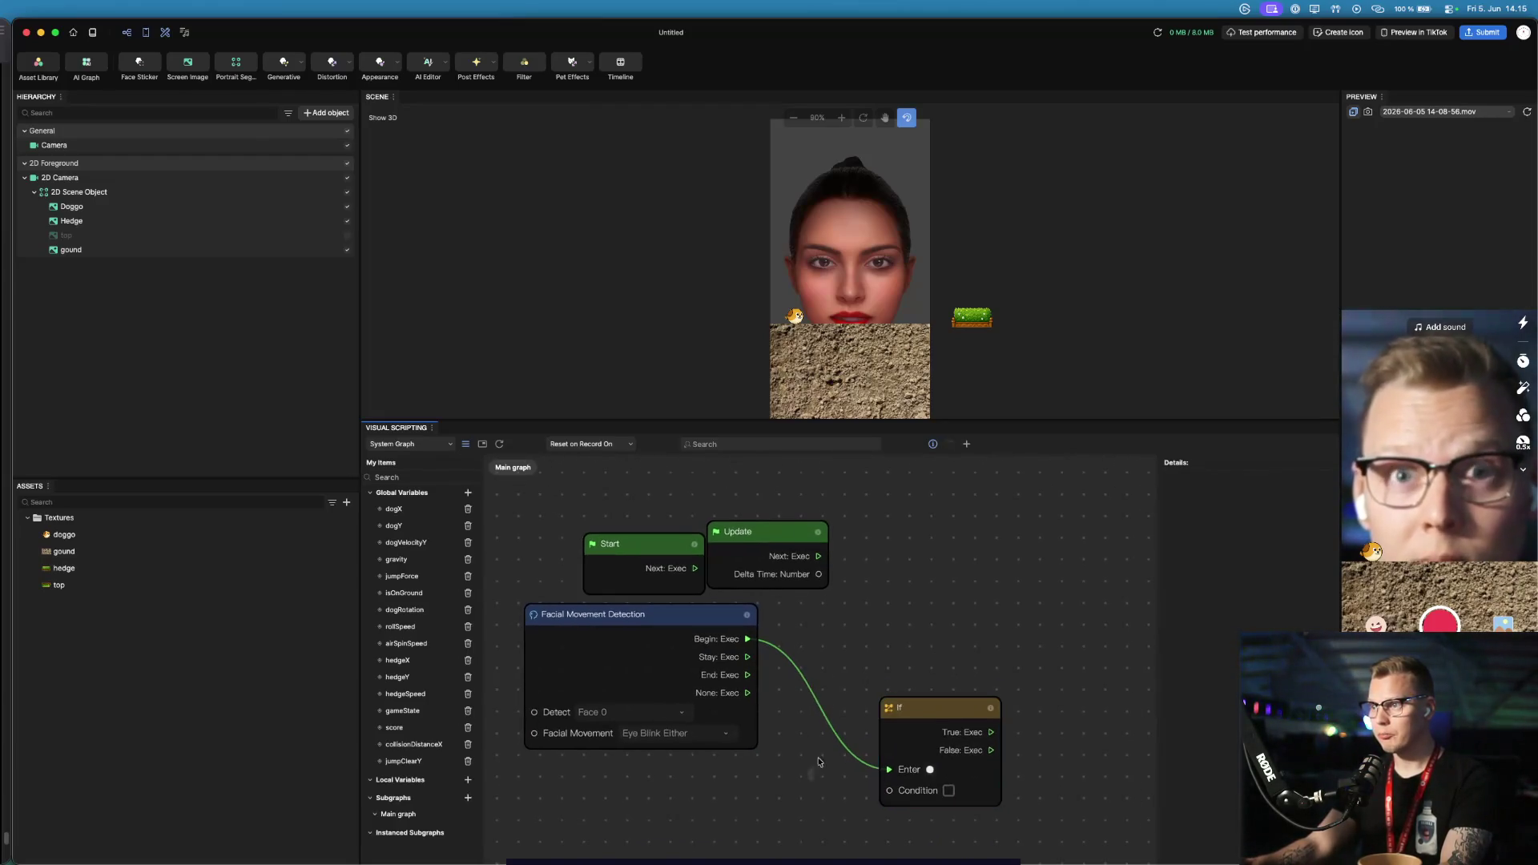
{"action": "scroll", "coordinate": [819, 751], "scroll_direction": "down", "scroll_amount": 3}
{"action": "scroll", "coordinate": [885, 674], "scroll_direction": "up", "scroll_amount": 2}
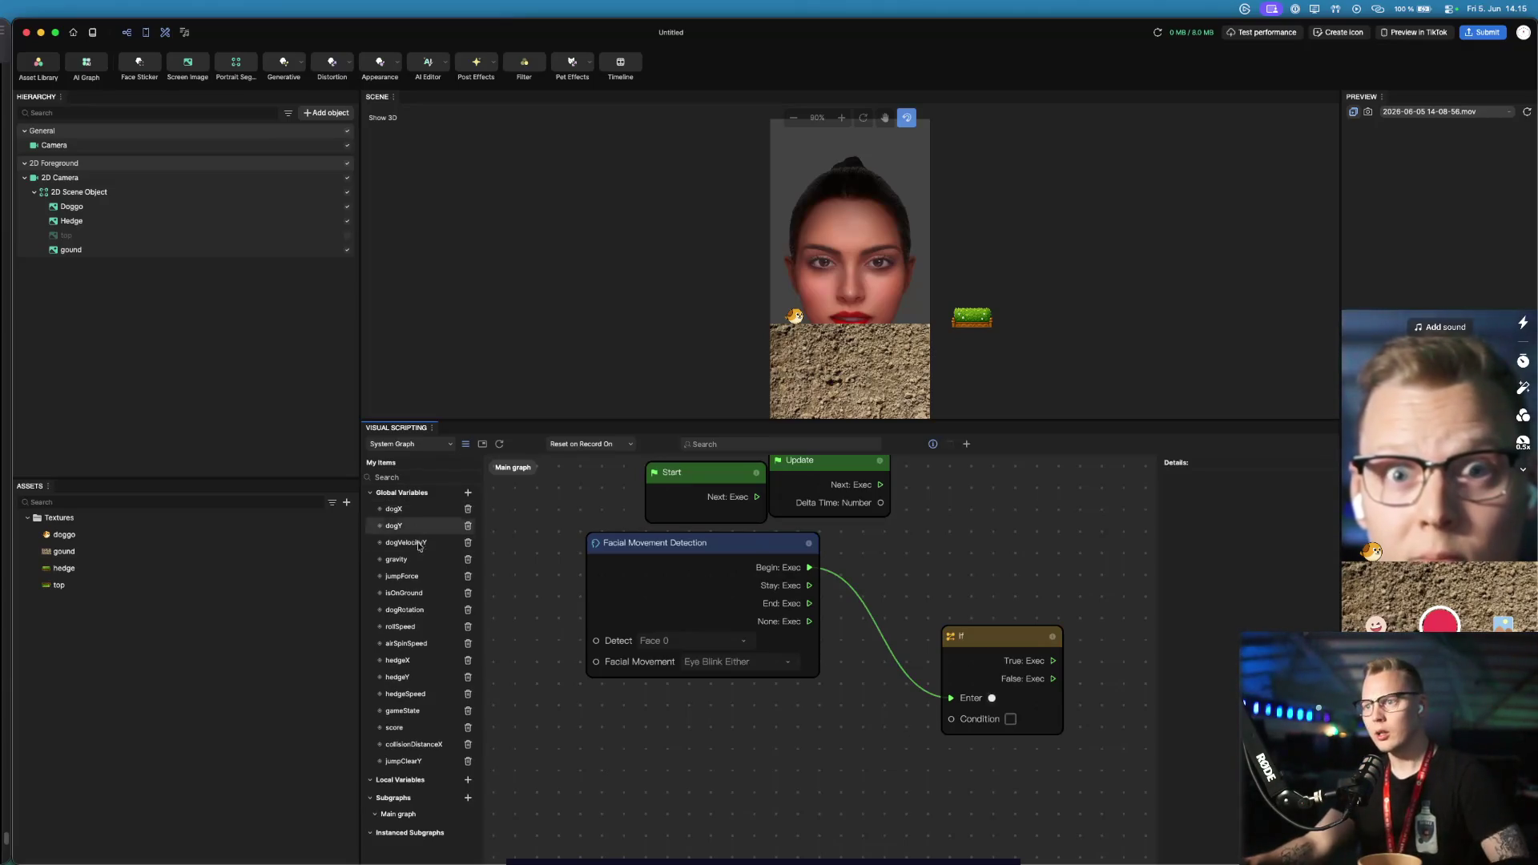
Drag gameState from Global Variables into the graph as a Get Variable node
{"action": "left_click_drag", "start_coordinate": [439, 696], "coordinate": [738, 738]}
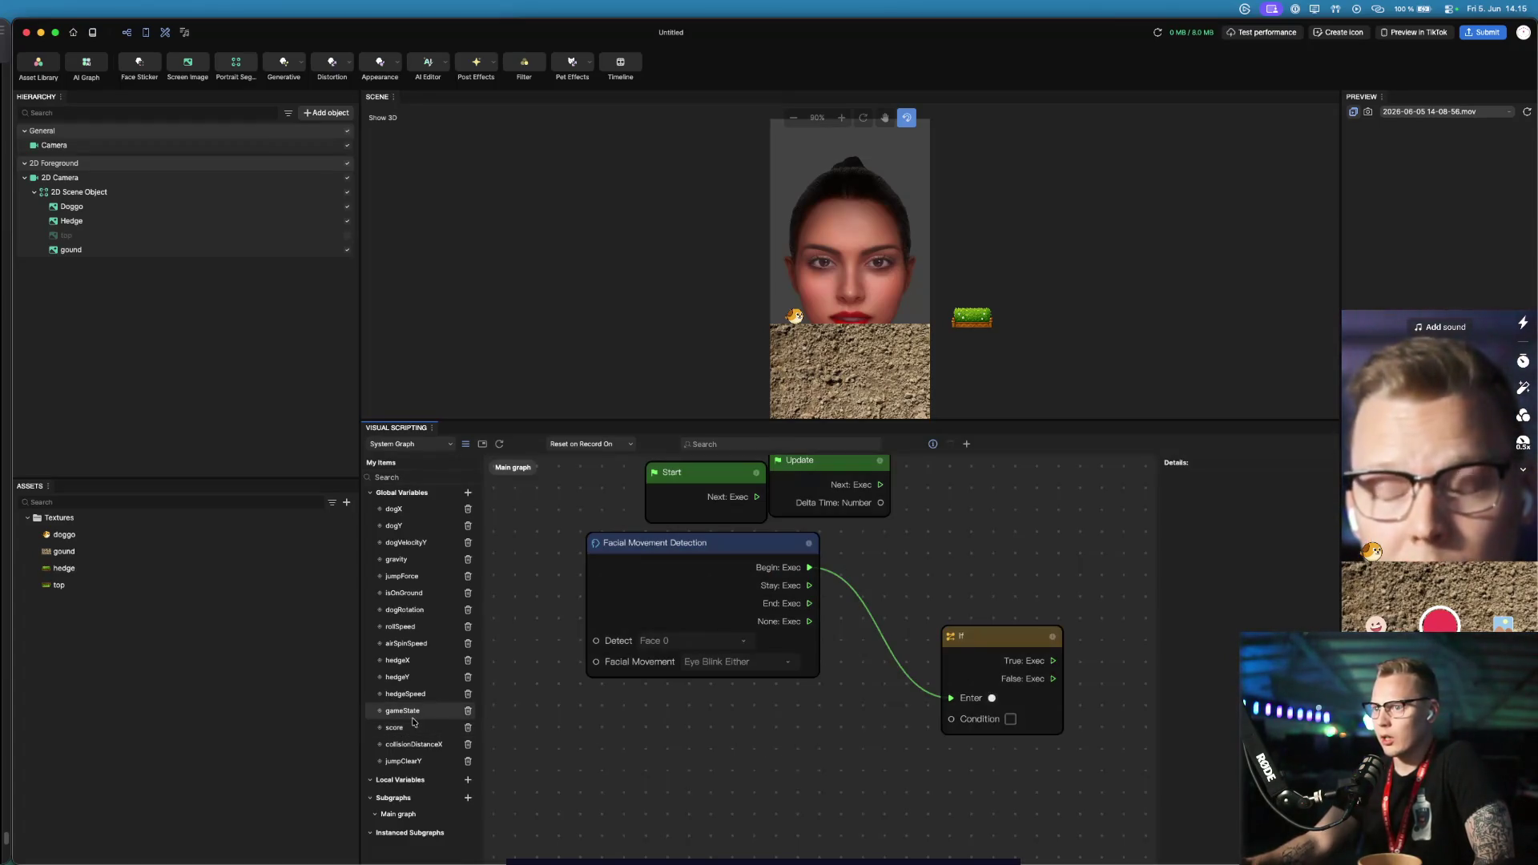
{"action": "mouse_move", "coordinate": [408, 712]}
{"action": "left_mouse_down"}
{"action": "mouse_move", "coordinate": [625, 719]}
{"action": "mouse_move", "coordinate": [847, 762]}
{"action": "mouse_move", "coordinate": [953, 721]}
{"action": "mouse_move", "coordinate": [952, 760]}
{"action": "left_mouse_up"}
{"action": "left_click", "coordinate": [825, 754]}
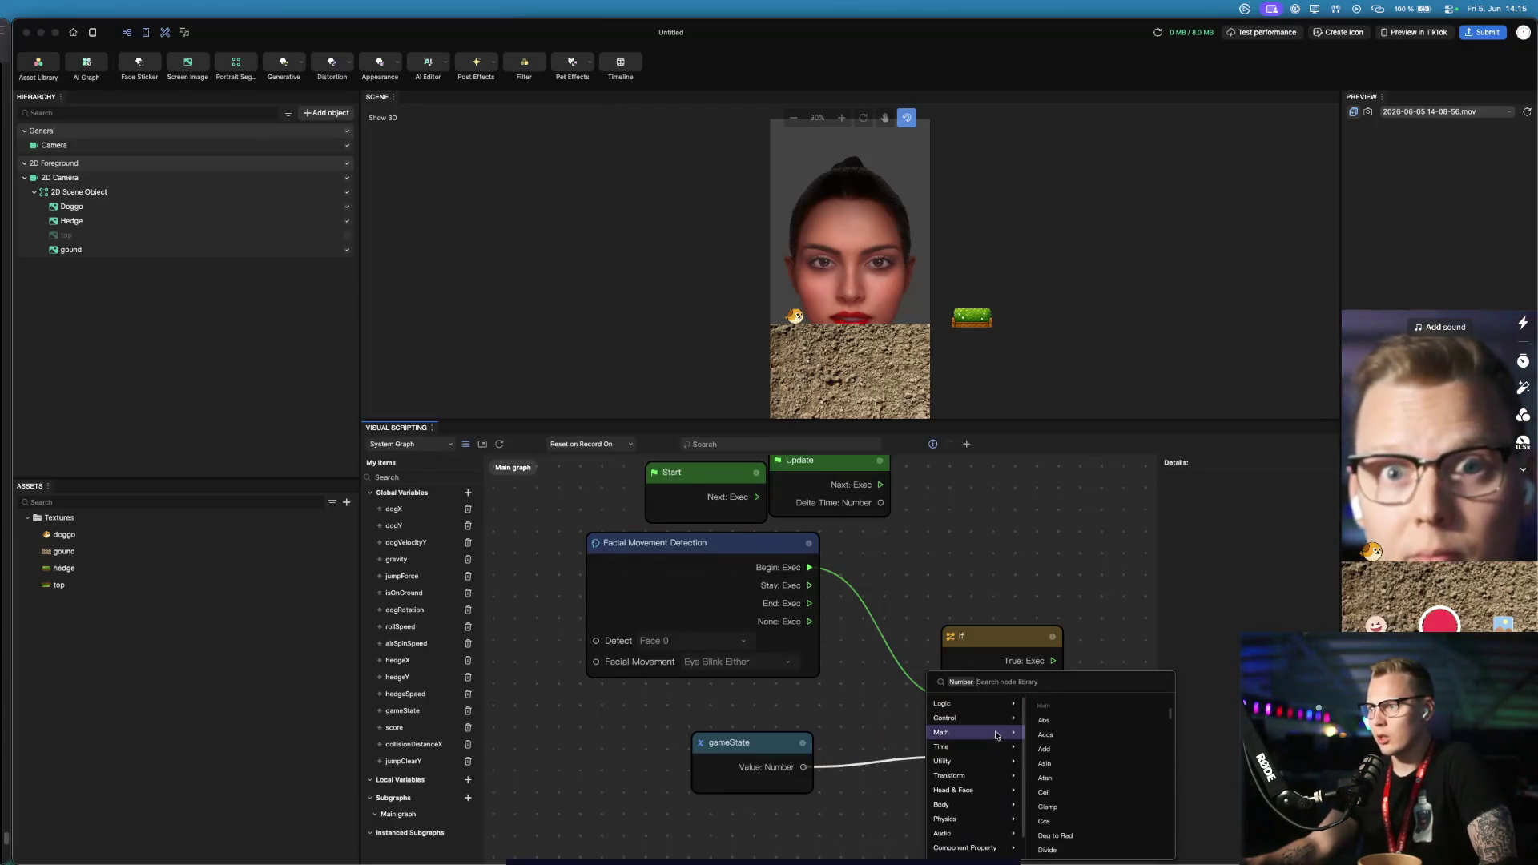
Try wiring gameState to the If condition, then set the If node's Condition to true
{"action": "left_click", "coordinate": [871, 649]}
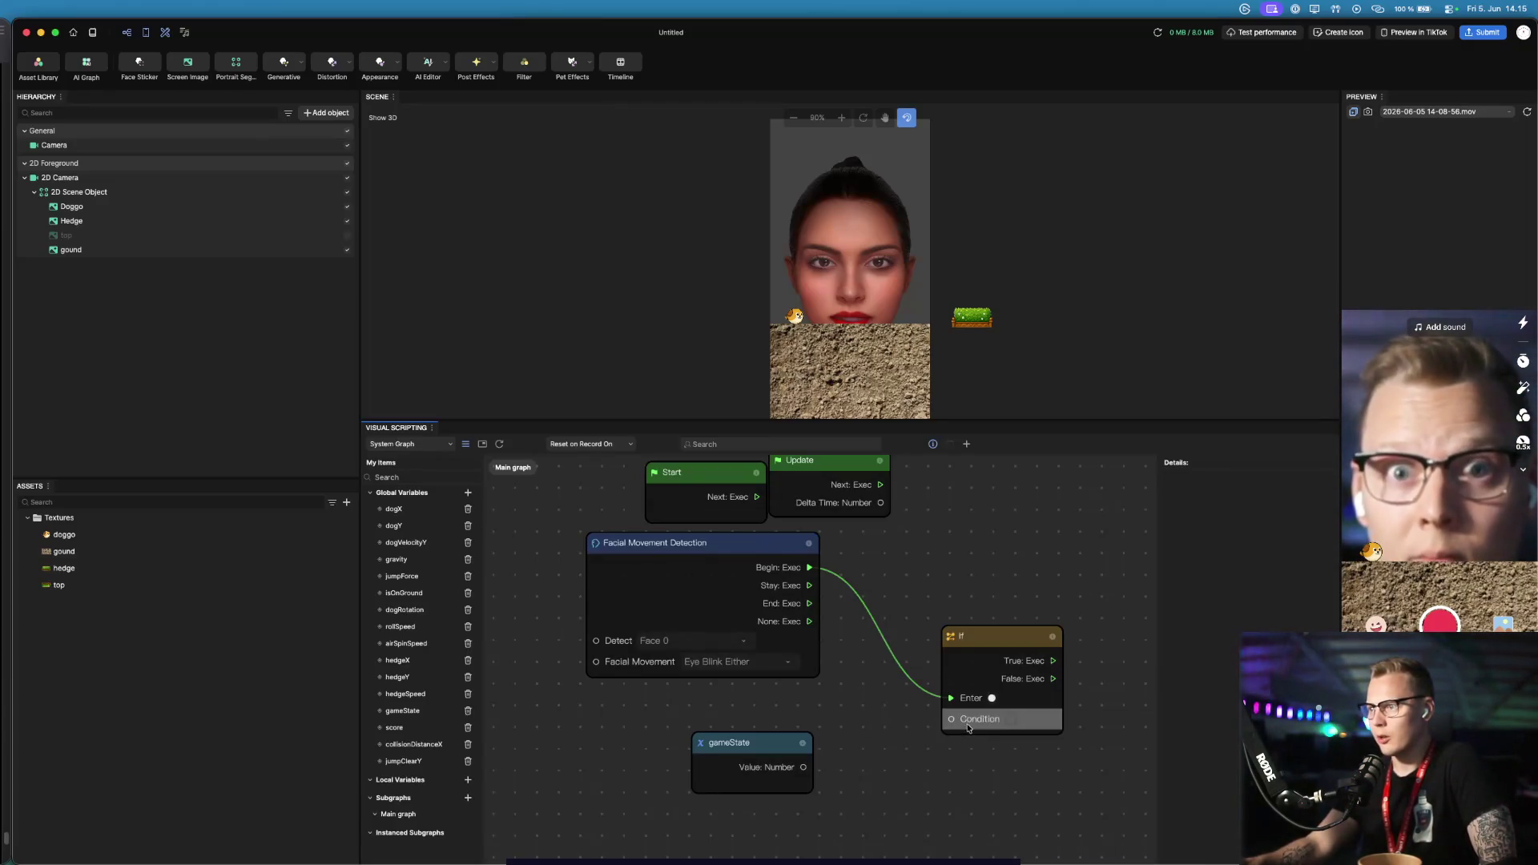
{"action": "mouse_move", "coordinate": [952, 718]}
{"action": "left_mouse_down"}
{"action": "mouse_move", "coordinate": [808, 771]}
{"action": "mouse_move", "coordinate": [765, 771]}
{"action": "mouse_move", "coordinate": [784, 743]}
{"action": "left_mouse_up"}
{"action": "left_click", "coordinate": [737, 753]}
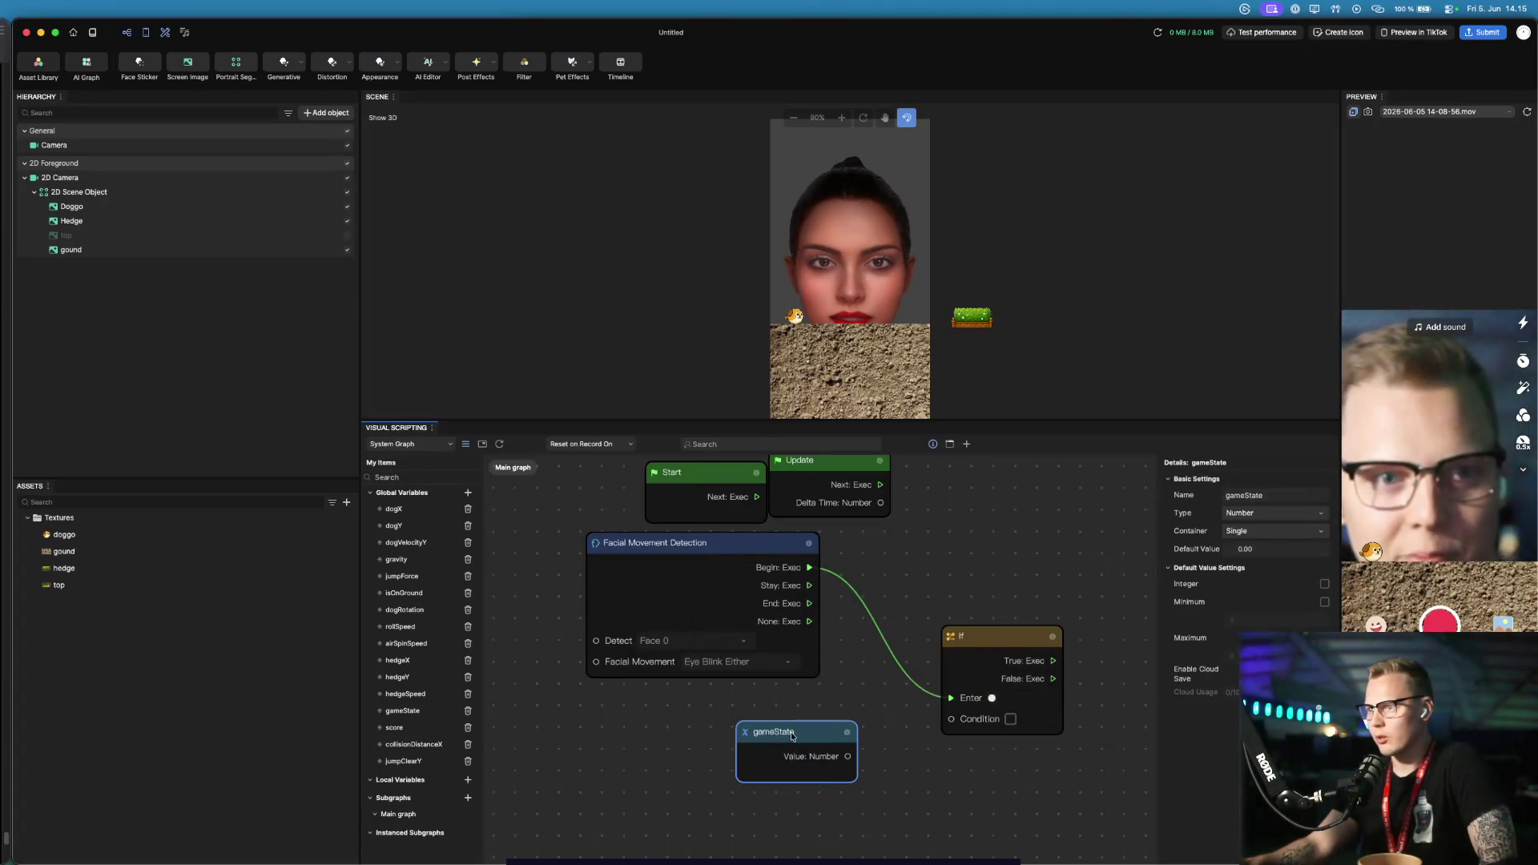
{"action": "left_click", "coordinate": [949, 721]}
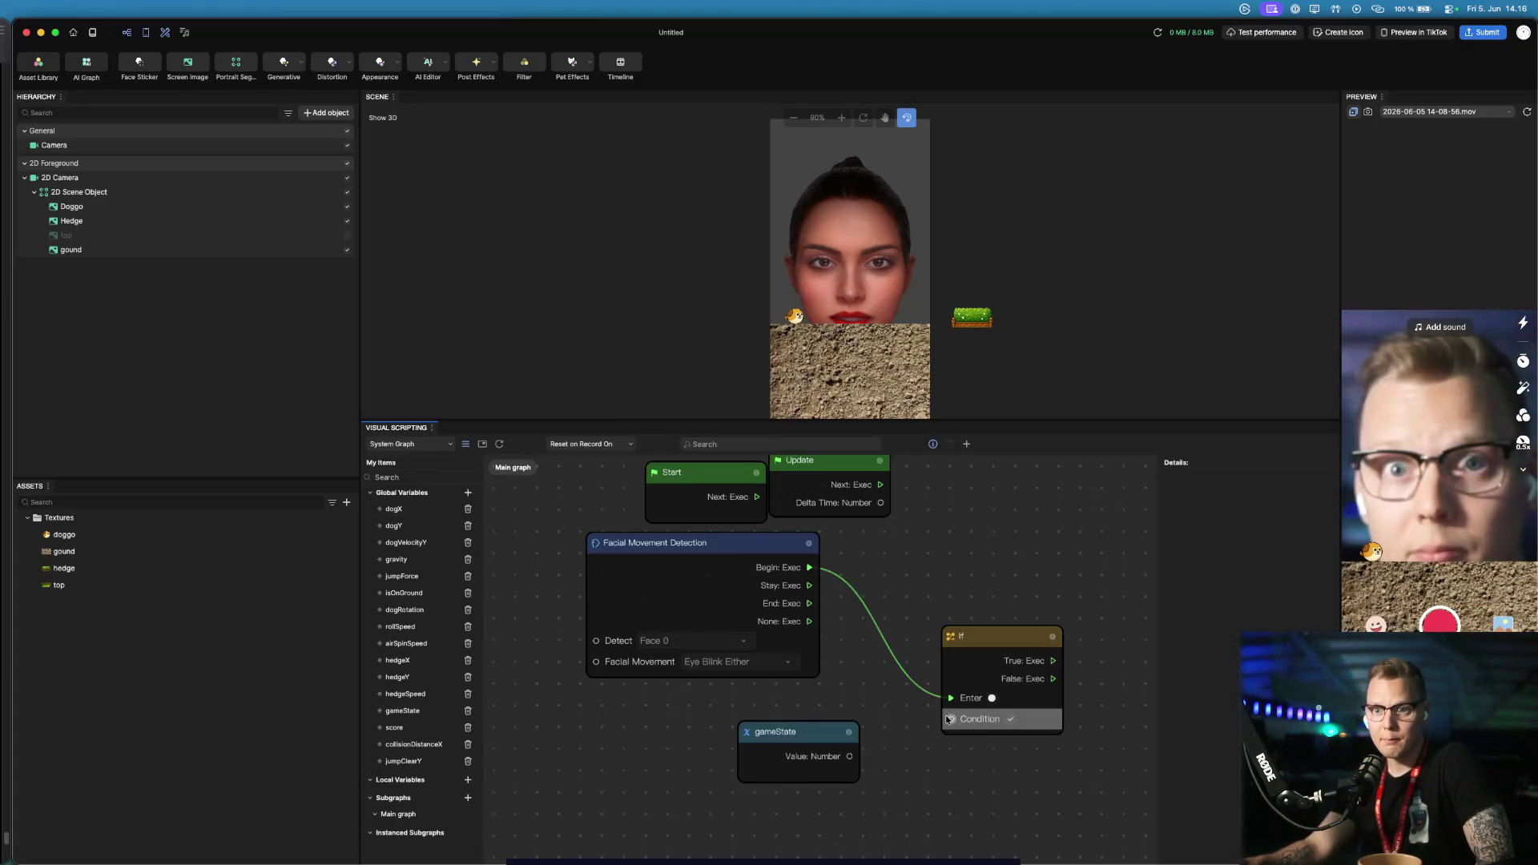
From gameState's Value options, open the node library and search for 'math', then clear the search
{"action": "right_click", "coordinate": [831, 757]}
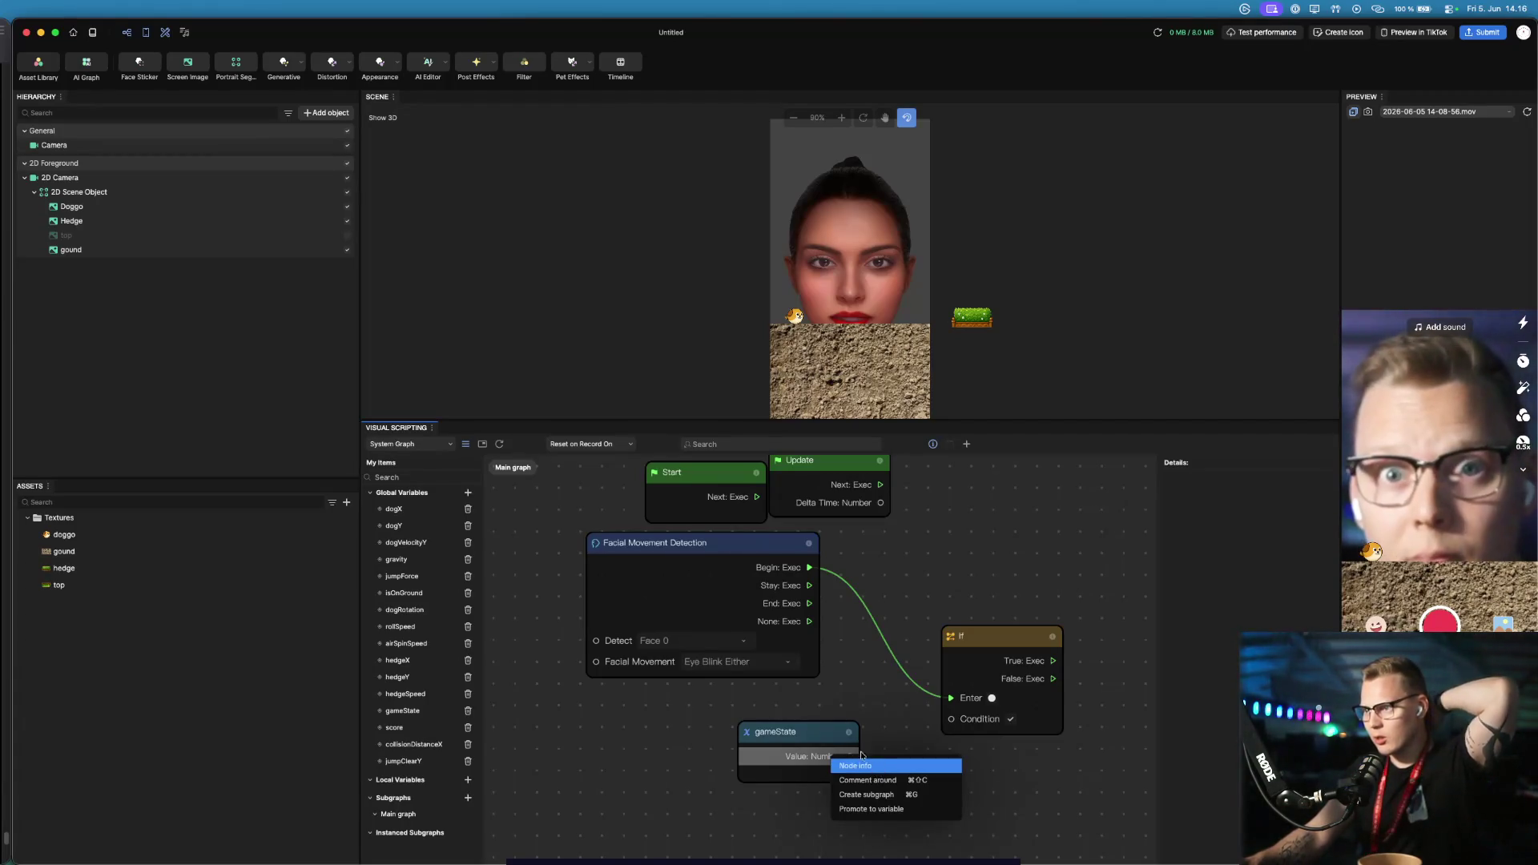
{"action": "left_click", "coordinate": [966, 444]}
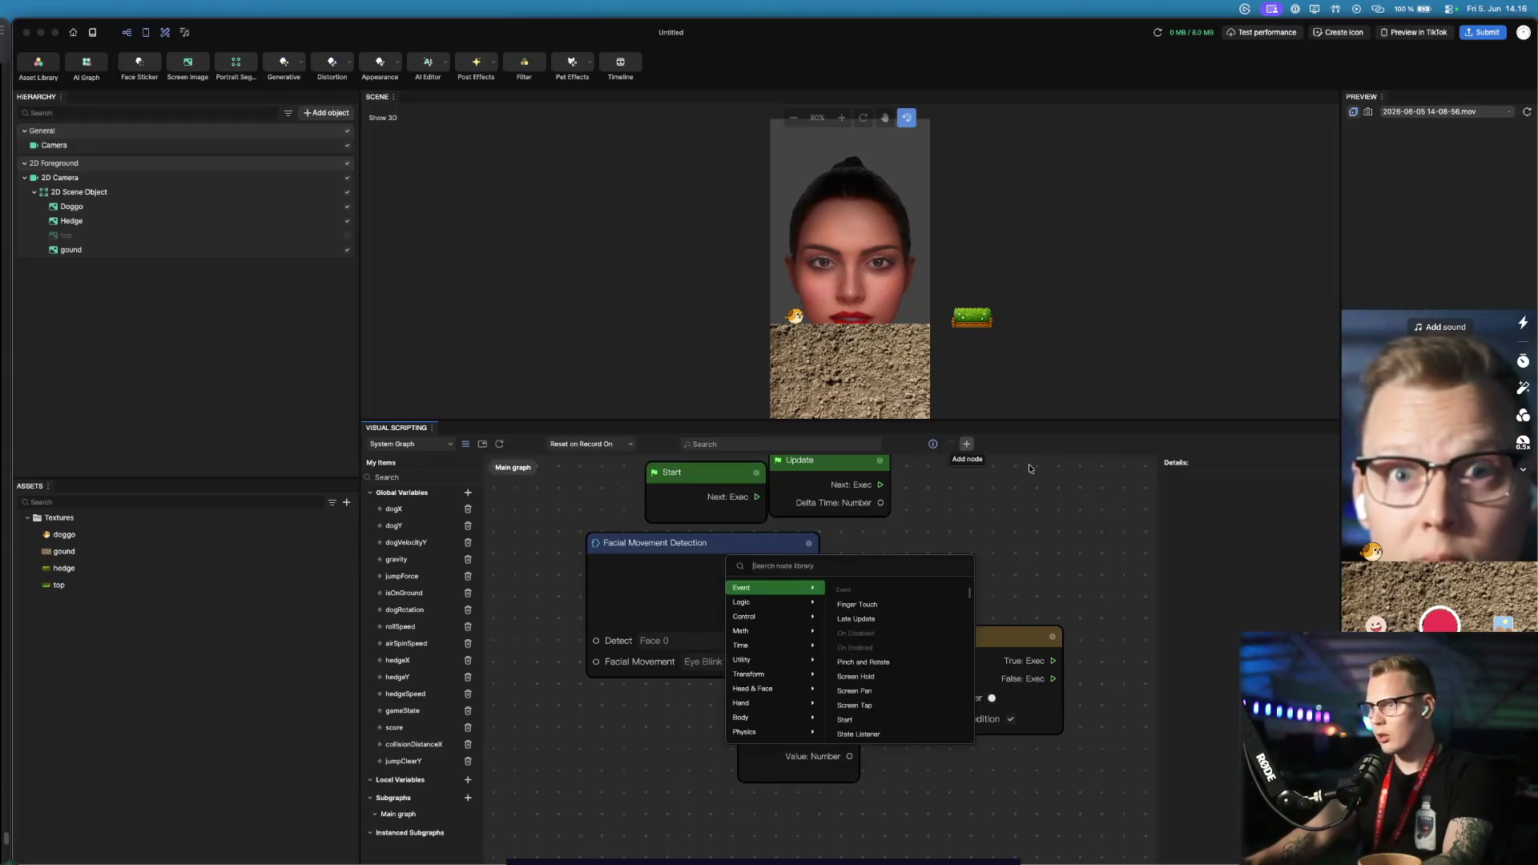
{"action": "type", "text": "Math"}
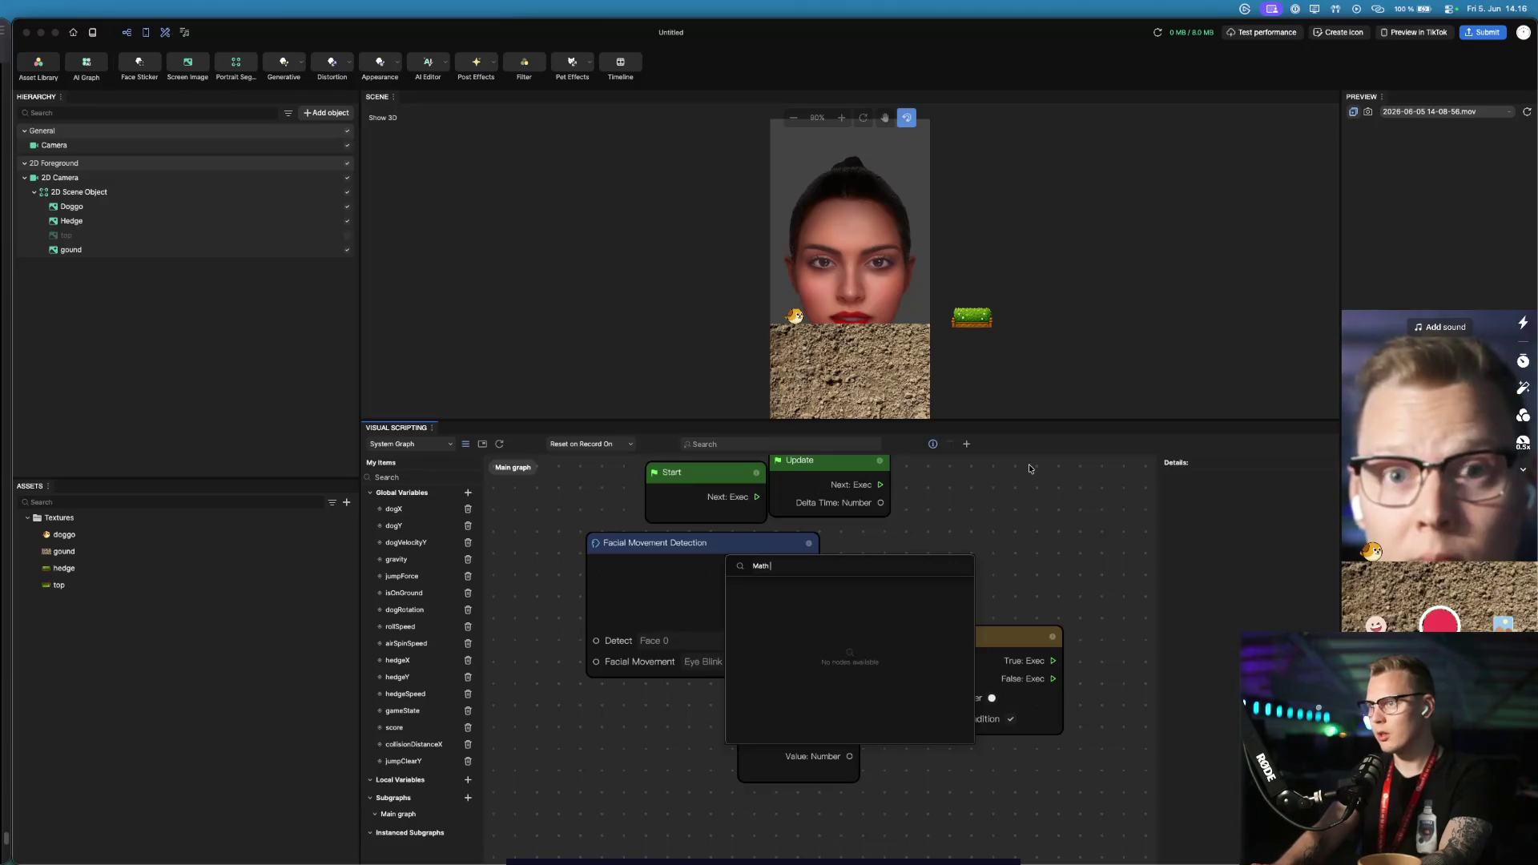
{"action": "left_click", "coordinate": [1028, 465]}
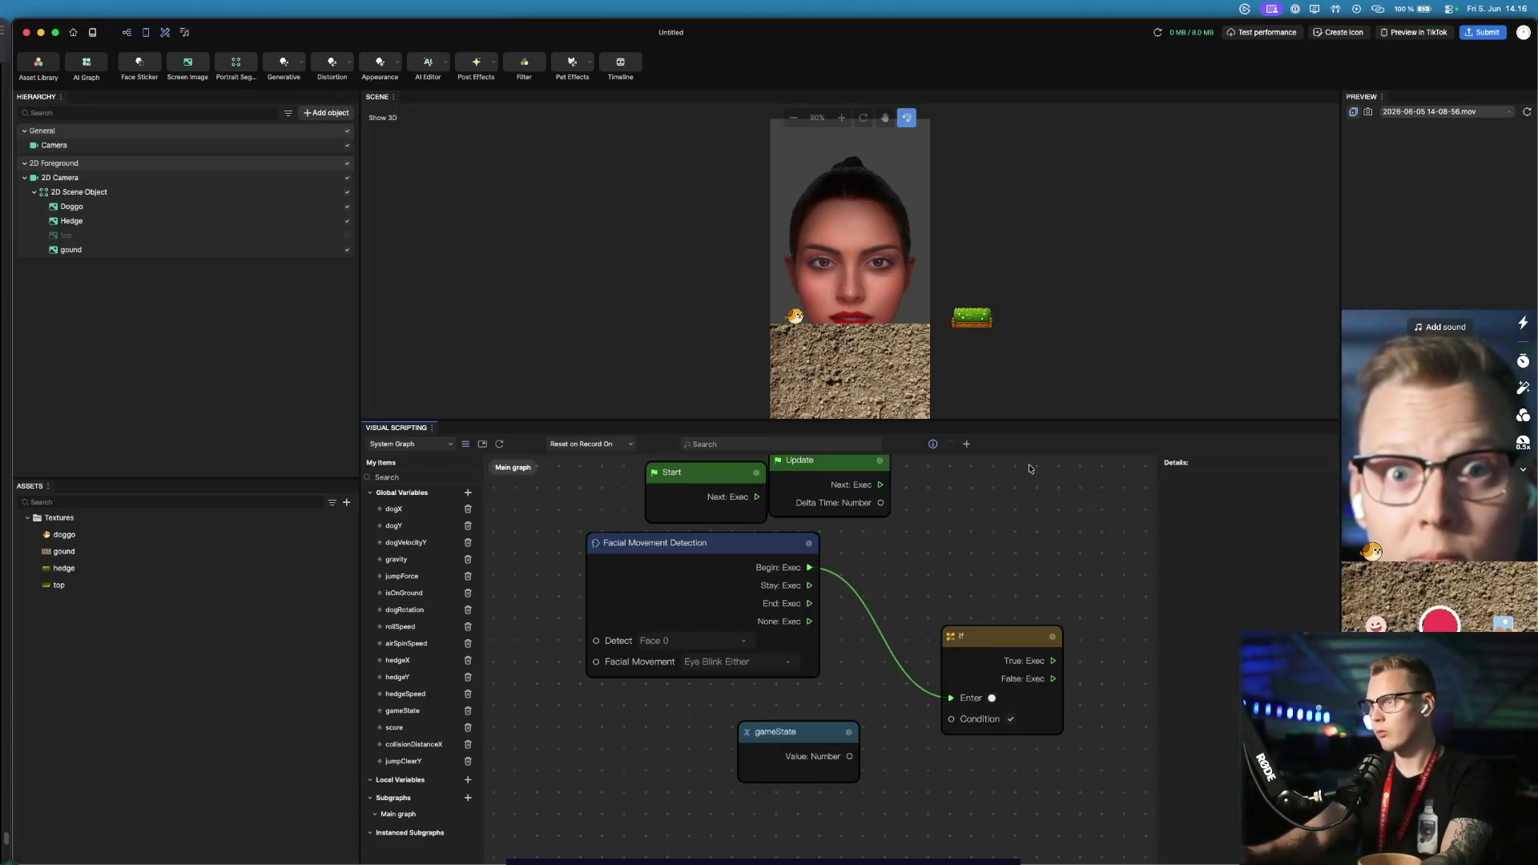
{"action": "left_click", "coordinate": [966, 445]}
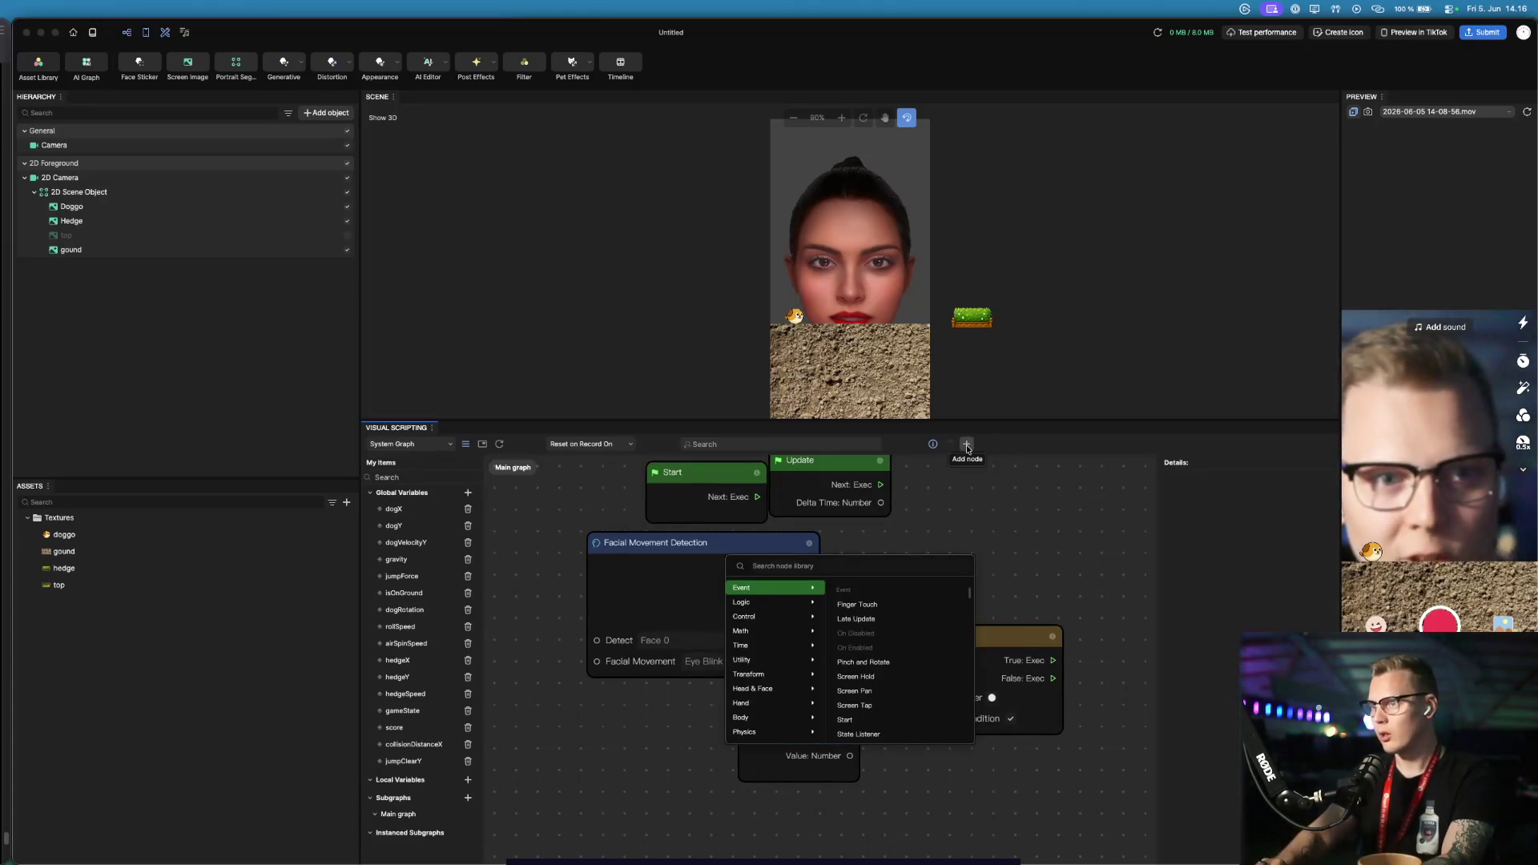
{"action": "type", "text": "math"}
{"action": "key", "text": "BackSpace"}
{"action": "key", "text": "BackSpace"}
{"action": "key", "text": "BackSpace"}
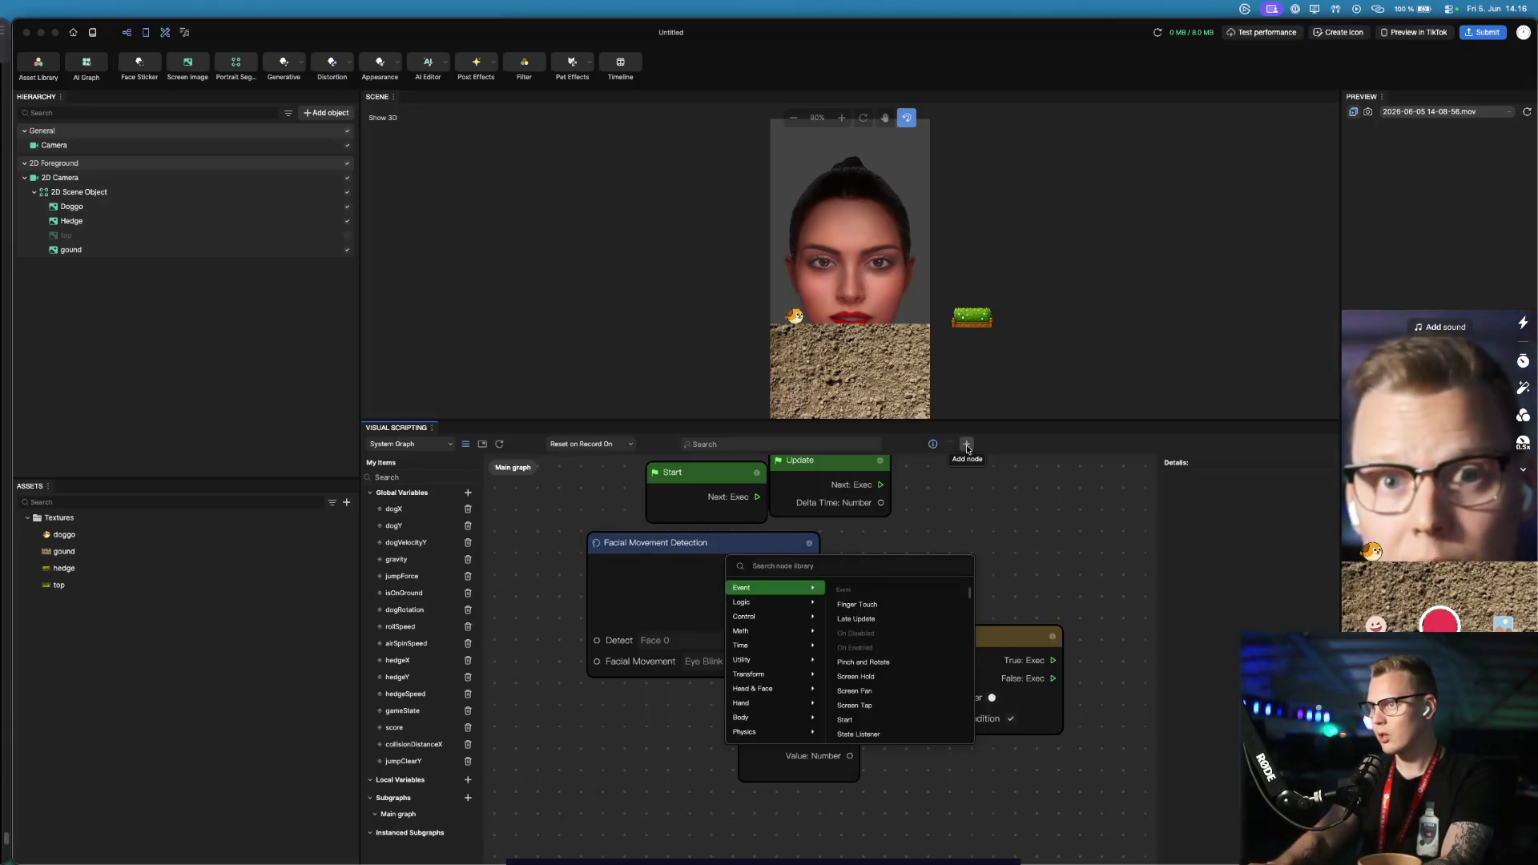
Browse the Math category's node list for a comparison node
{"action": "mouse_move", "coordinate": [770, 635]}
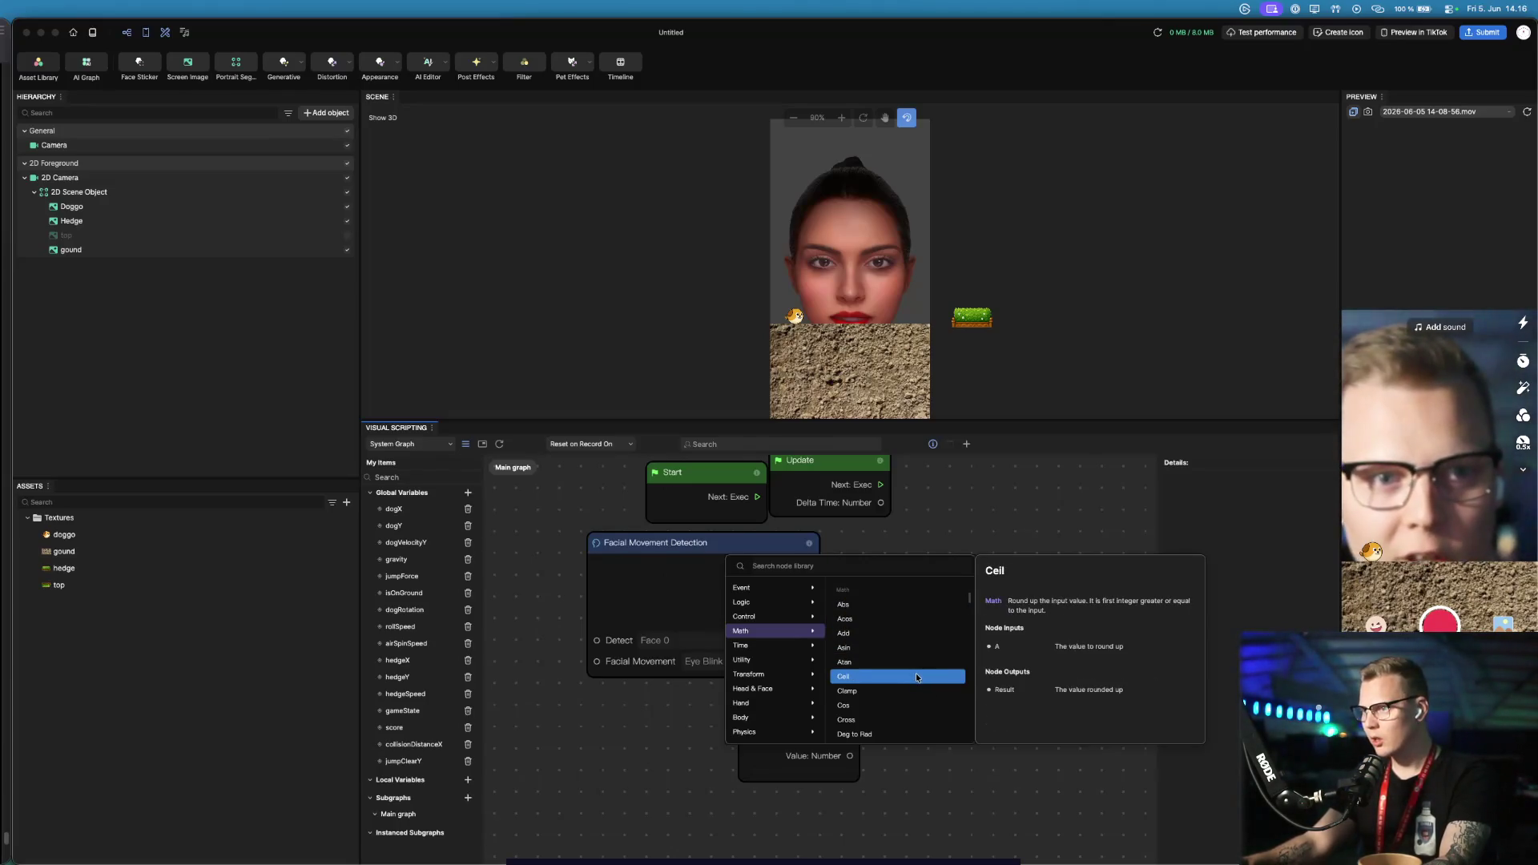
{"action": "scroll", "coordinate": [915, 673], "scroll_direction": "down", "scroll_amount": 1}
{"action": "scroll", "coordinate": [916, 679], "scroll_direction": "down", "scroll_amount": 7}
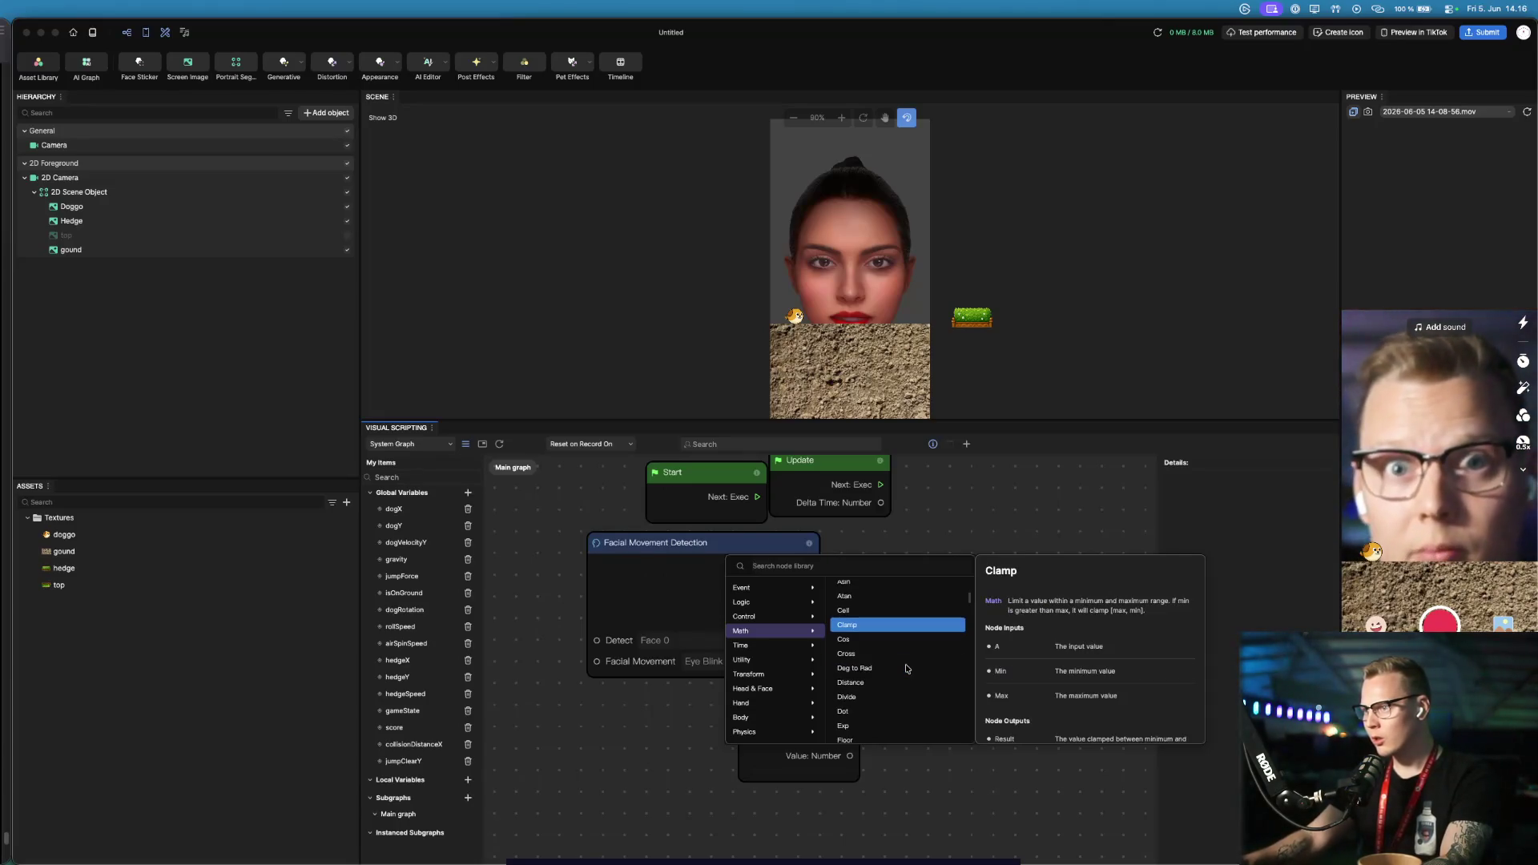
{"action": "scroll", "coordinate": [907, 668], "scroll_direction": "down", "scroll_amount": 1}
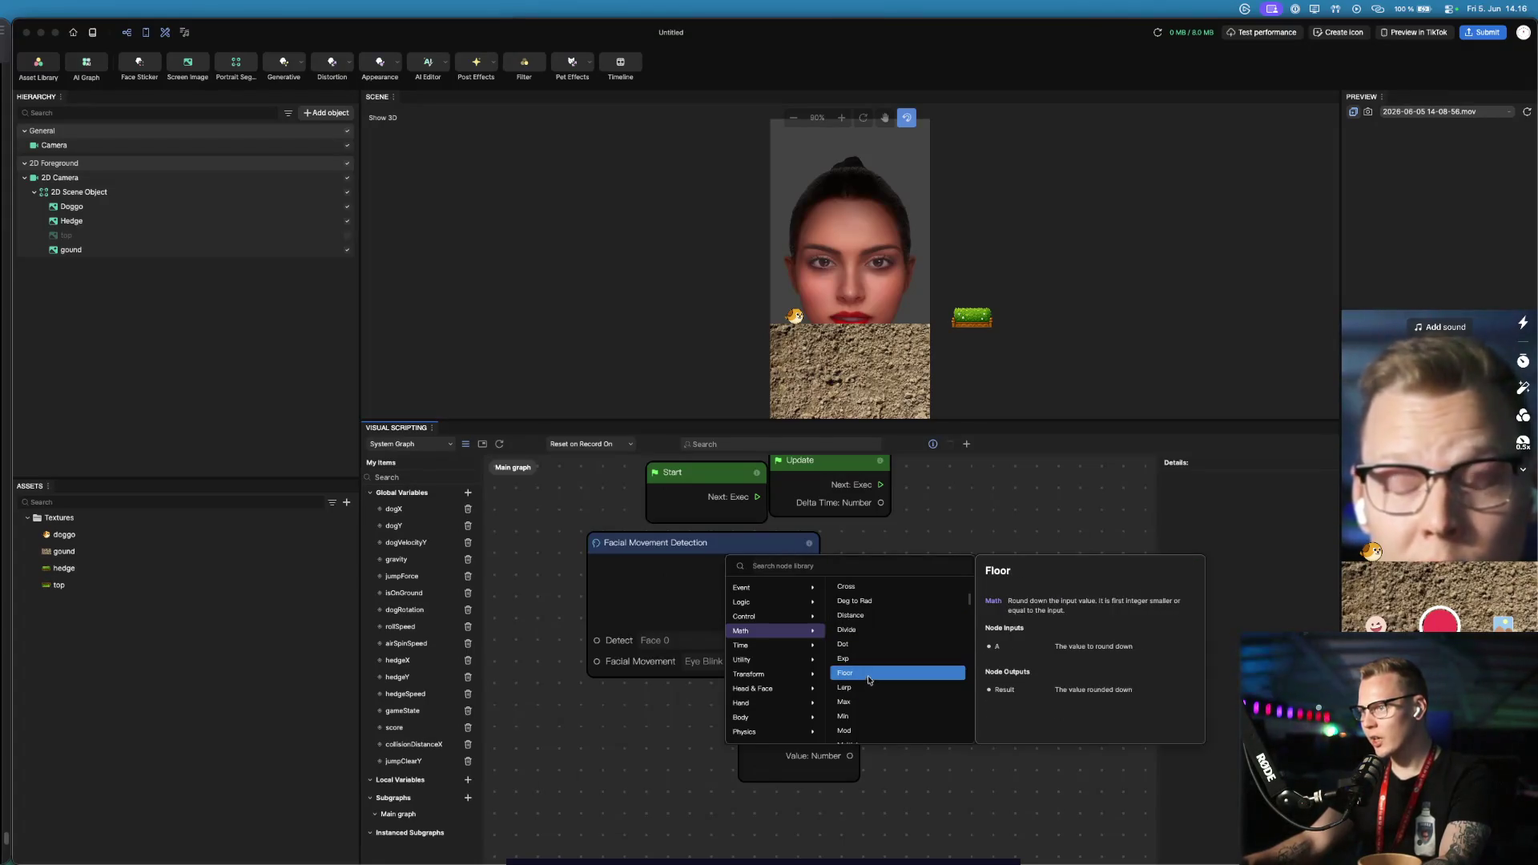
{"action": "scroll", "coordinate": [877, 651], "scroll_direction": "down", "scroll_amount": 1}
{"action": "scroll", "coordinate": [879, 657], "scroll_direction": "down", "scroll_amount": 3}
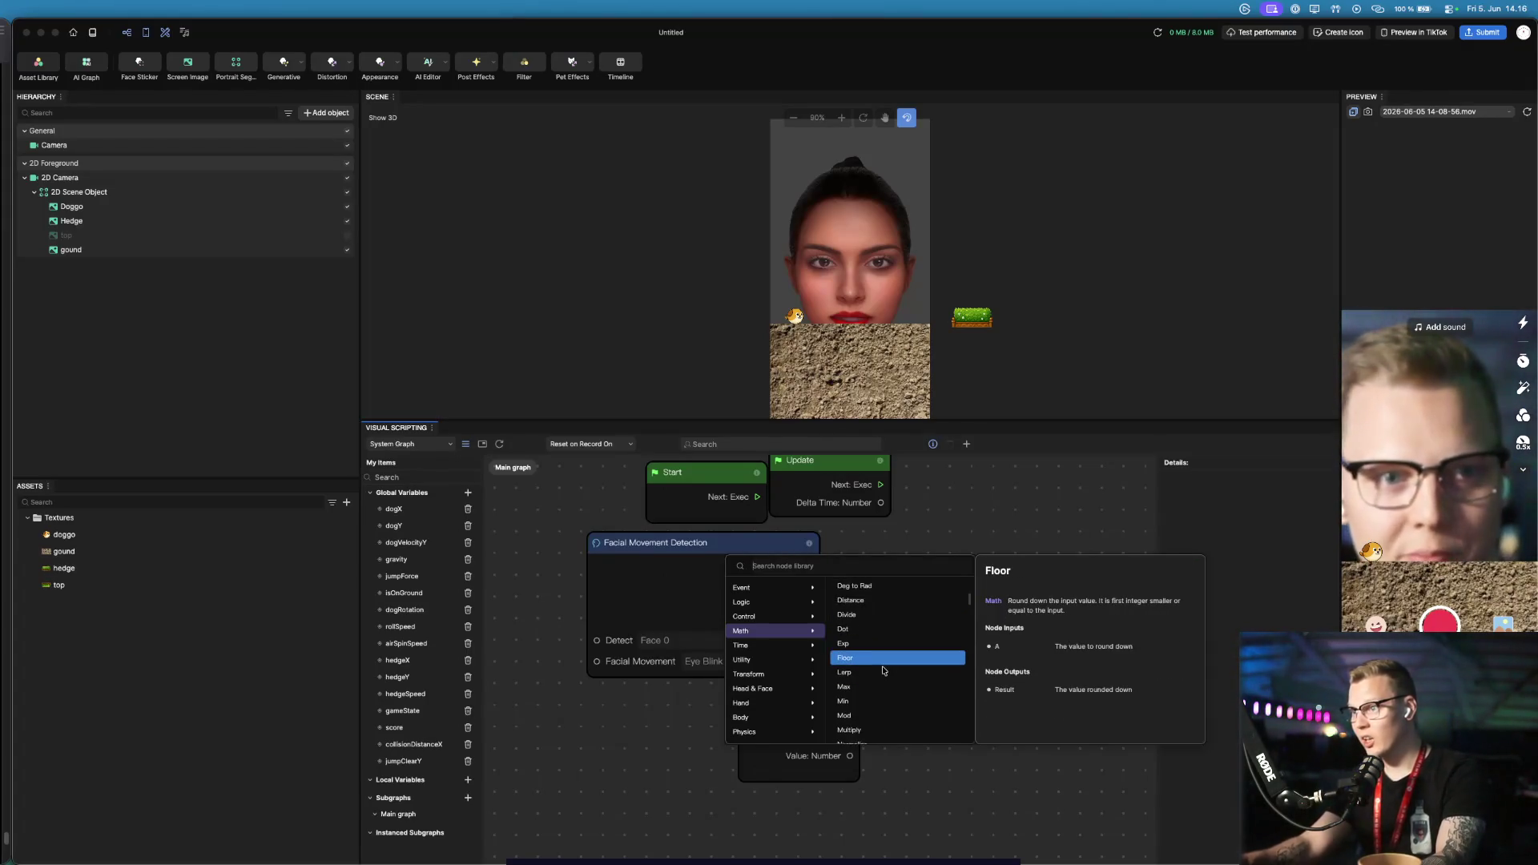
{"action": "scroll", "coordinate": [883, 670], "scroll_direction": "down", "scroll_amount": 20}
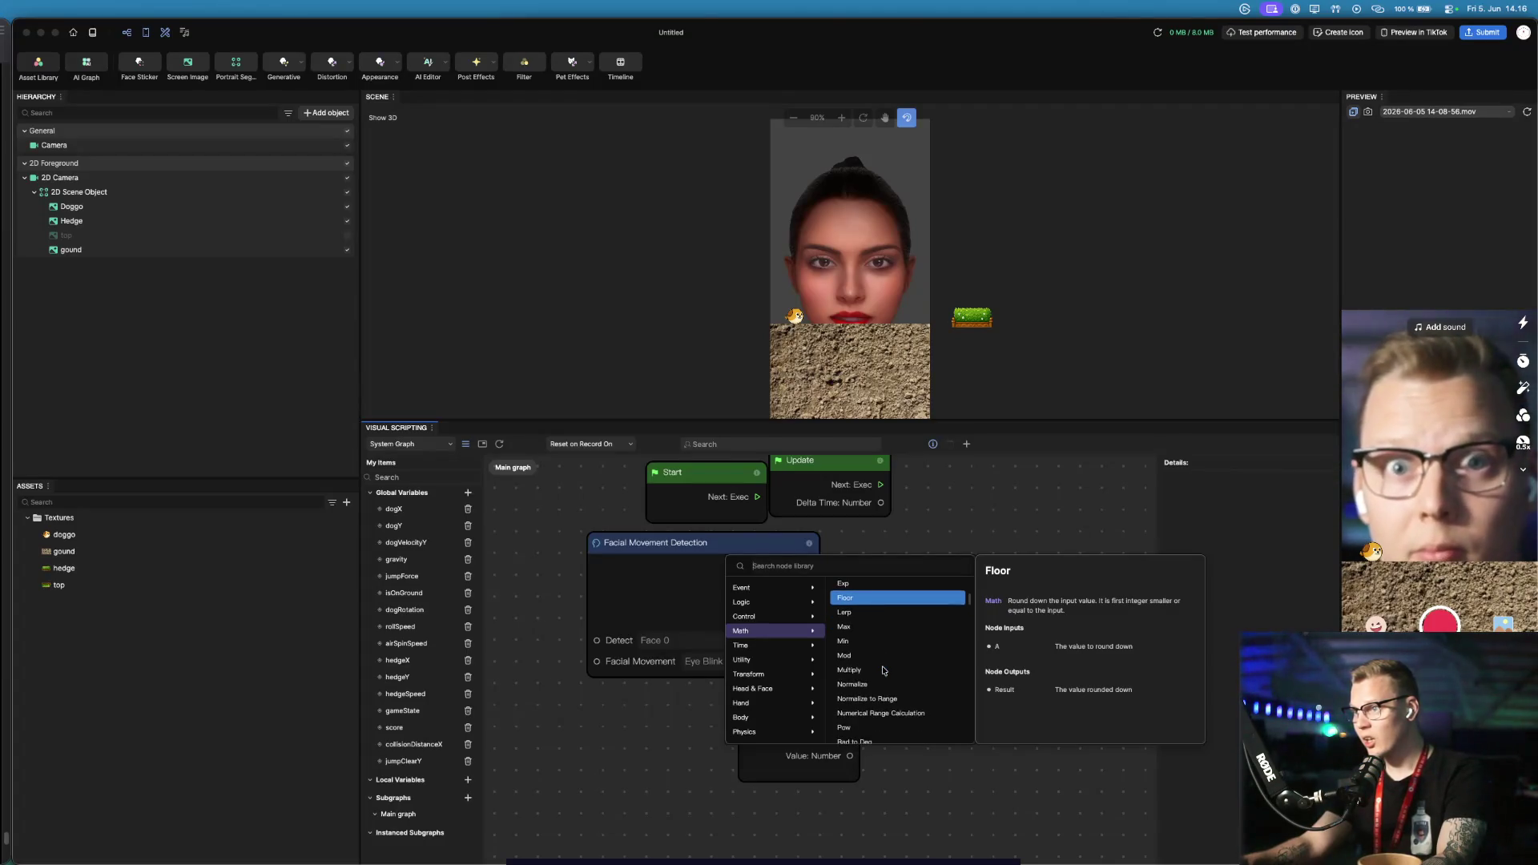
{"action": "scroll", "coordinate": [884, 671], "scroll_direction": "up", "scroll_amount": 10}
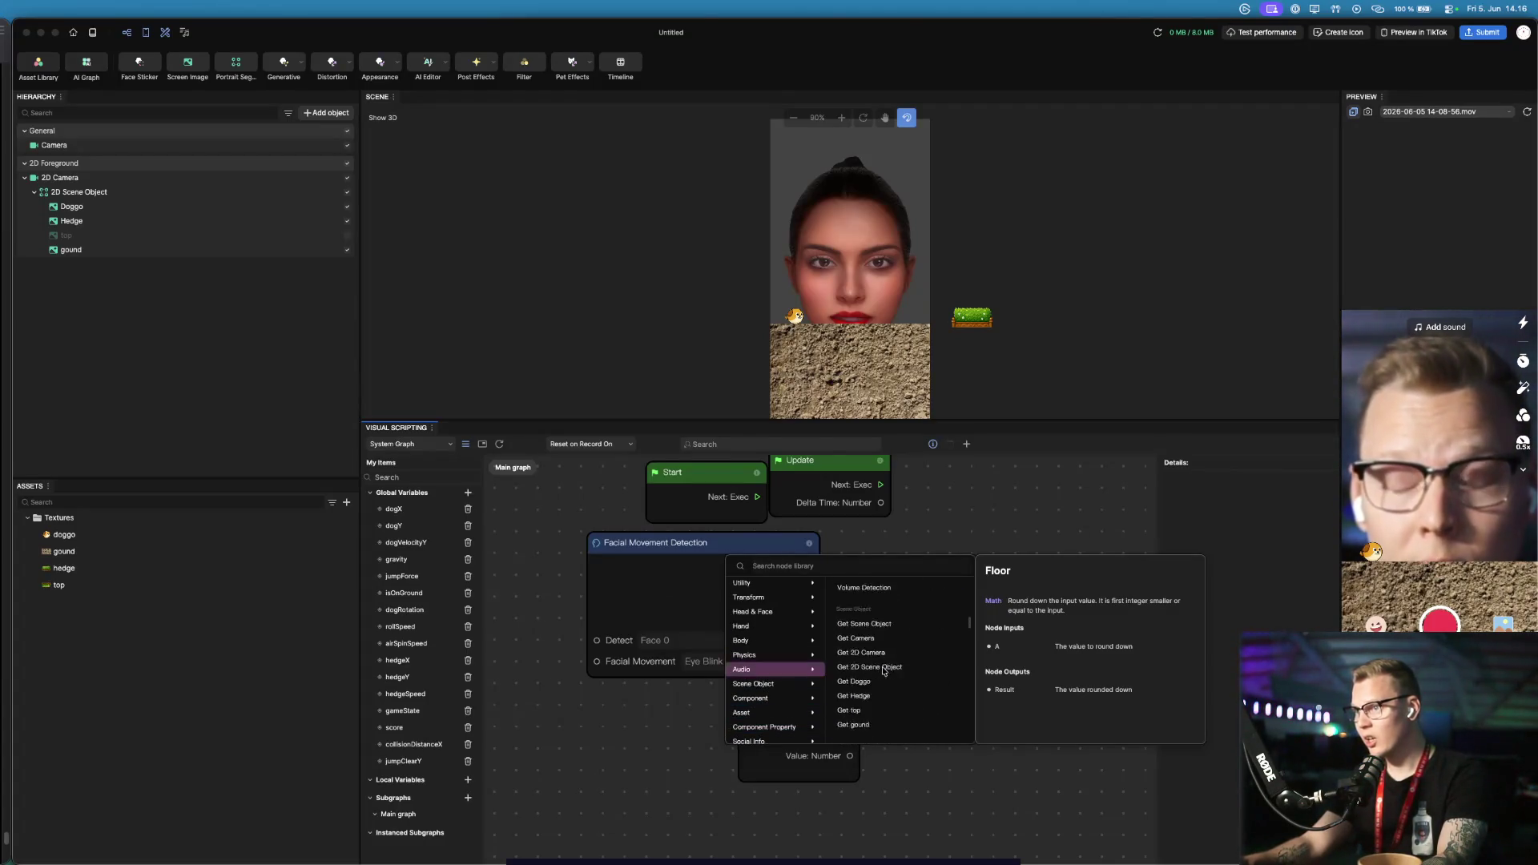
Search 'eq' and add an Equal: Number node to the graph
{"action": "type", "text": "eq"}
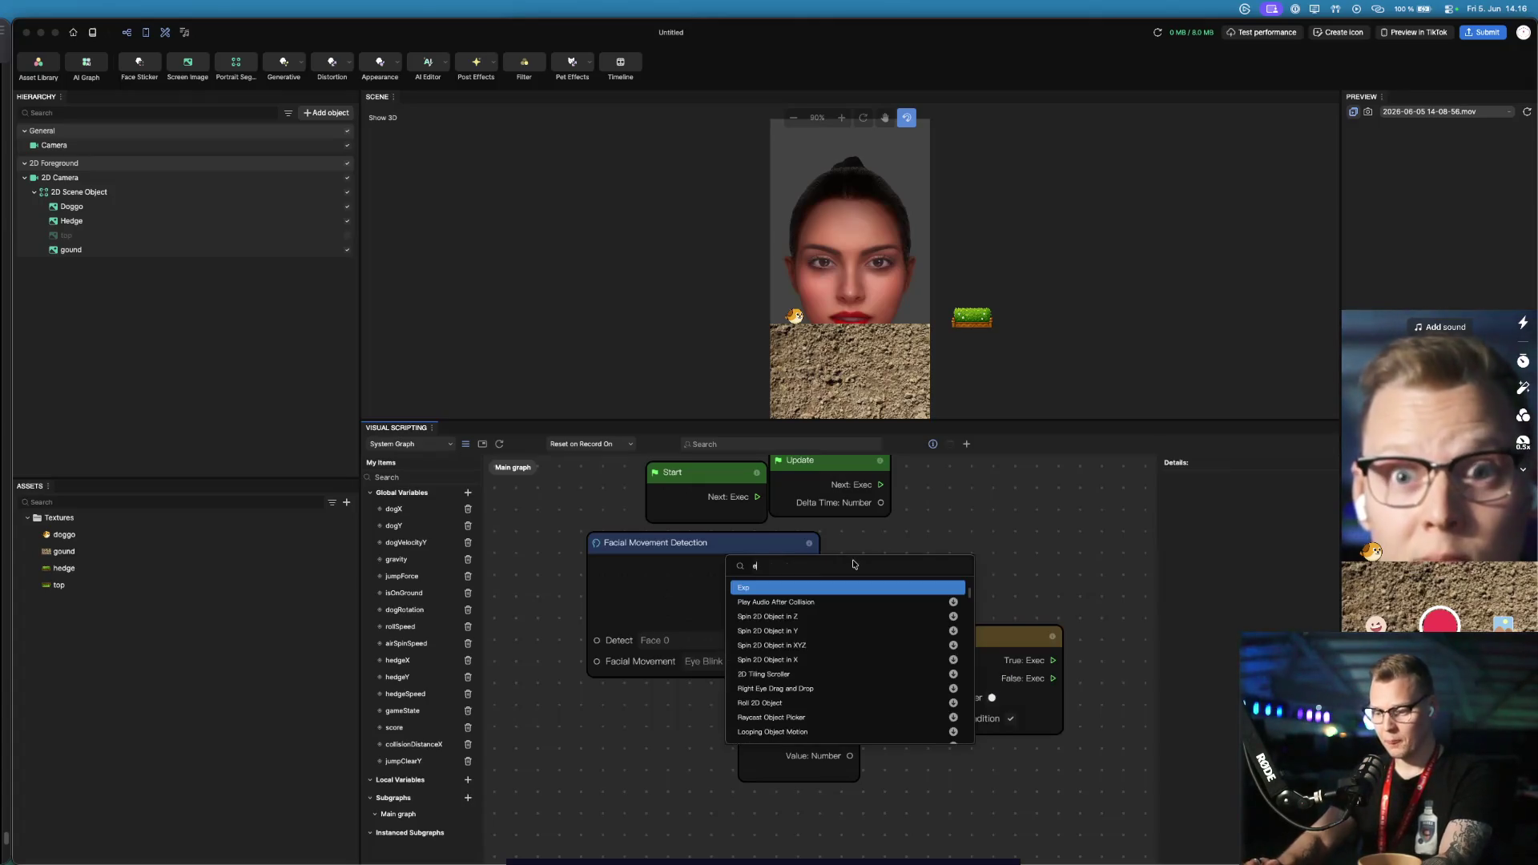
{"action": "key", "text": "Return"}
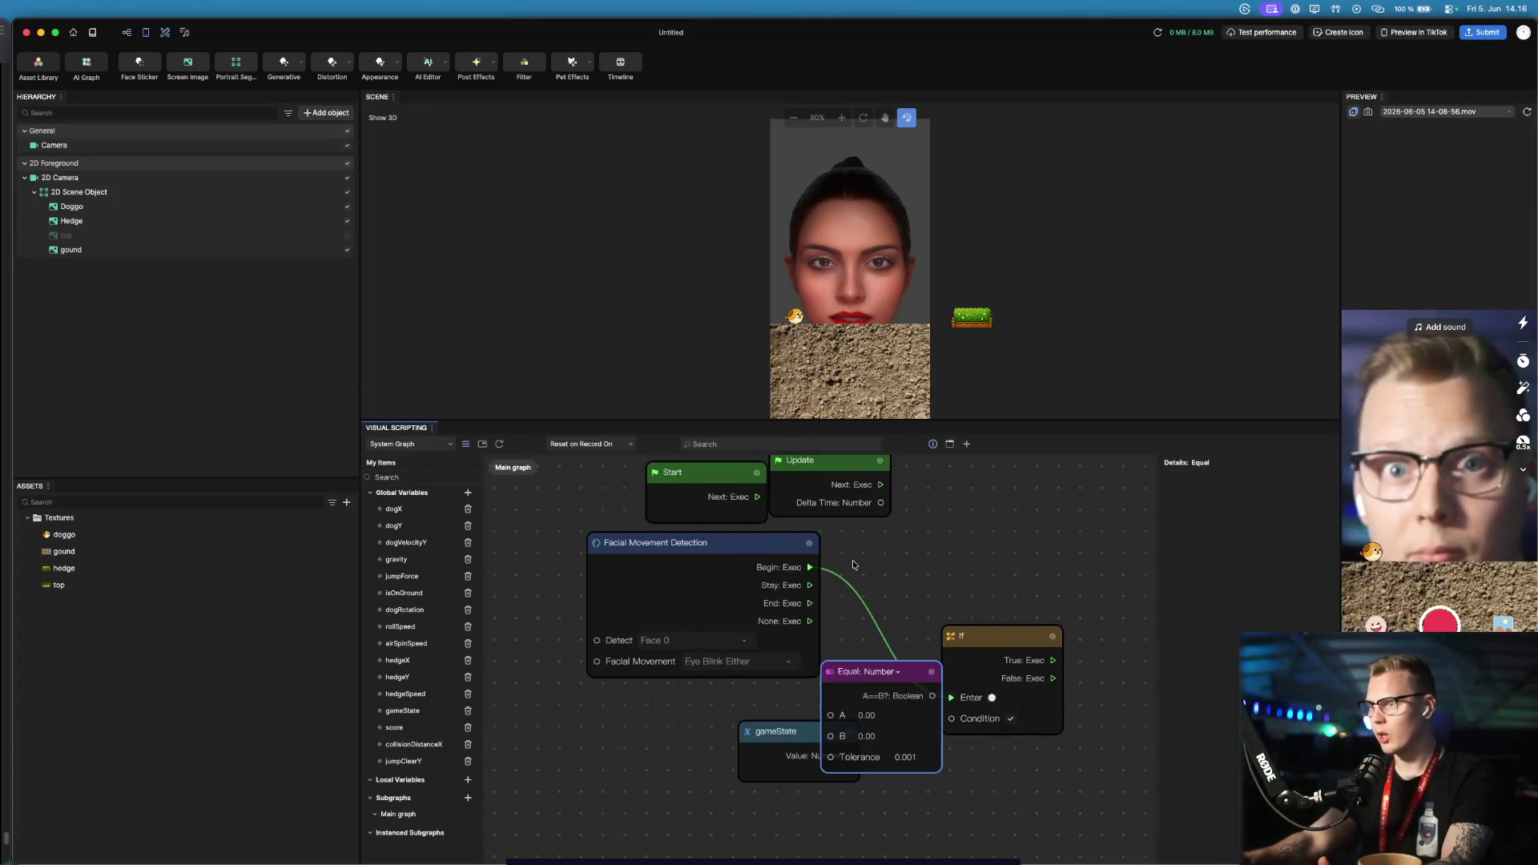
{"action": "left_click", "coordinate": [793, 732]}
Place Equal beside gameState and wire gameState's Value into Equal's A input
{"action": "left_click_drag", "start_coordinate": [793, 732], "coordinate": [681, 724]}
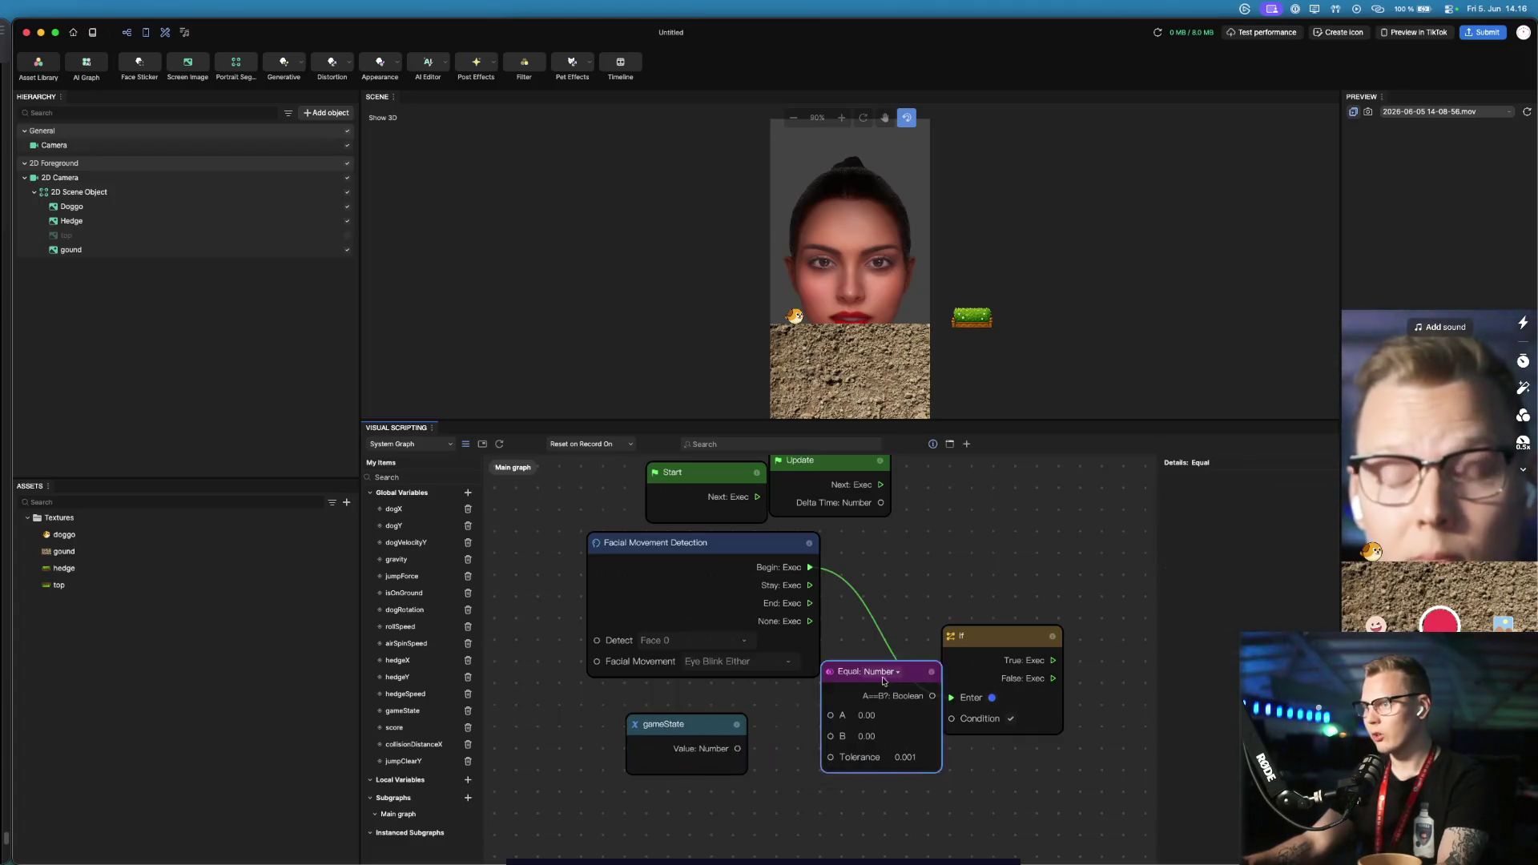
{"action": "left_click_drag", "start_coordinate": [865, 671], "coordinate": [836, 717]}
{"action": "left_click", "coordinate": [869, 719]}
{"action": "left_click_drag", "start_coordinate": [728, 751], "coordinate": [801, 763]}
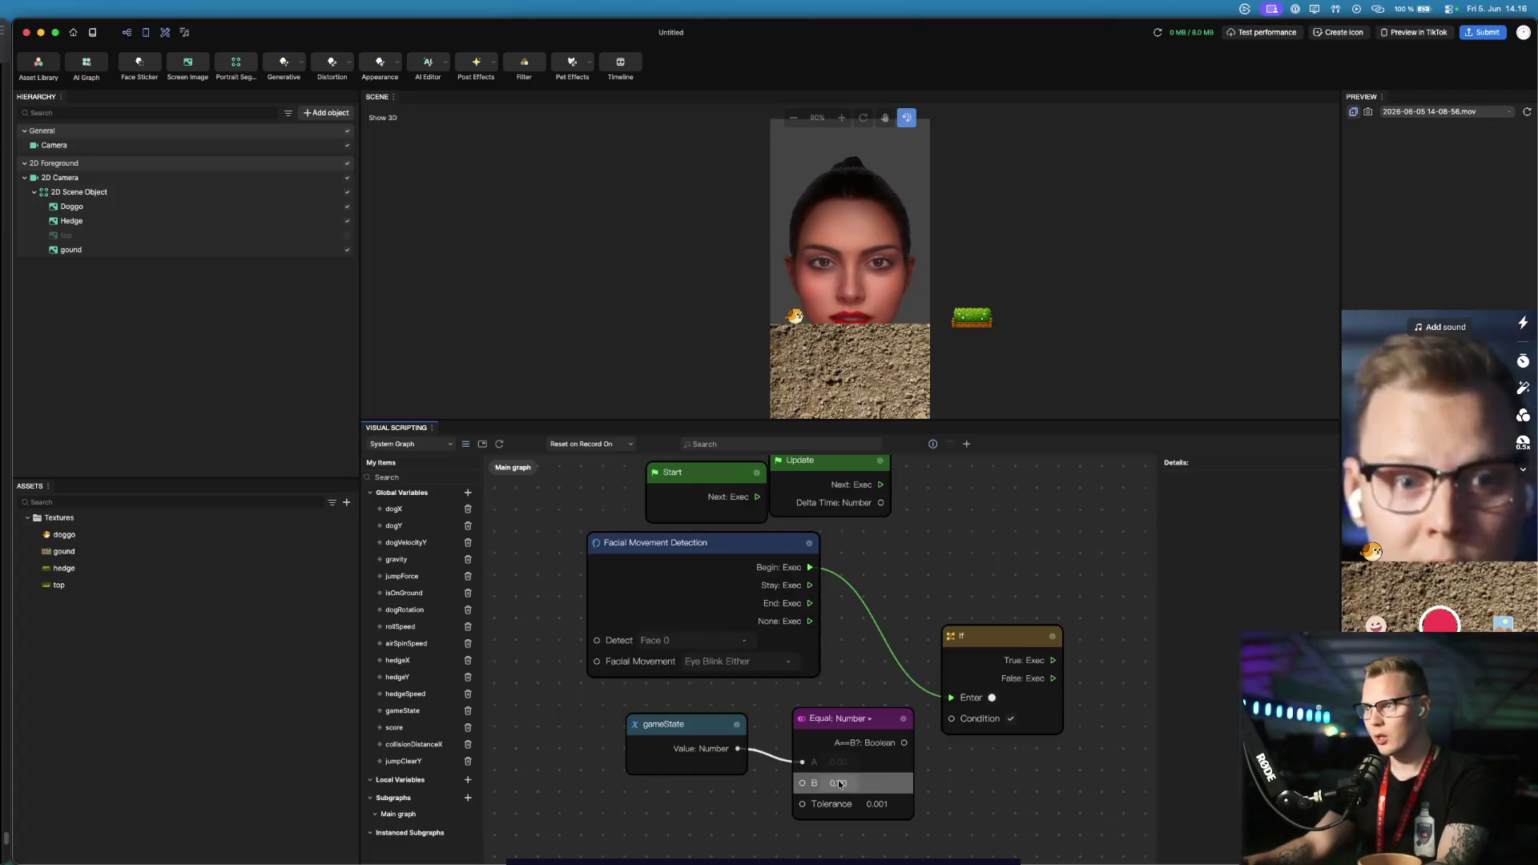